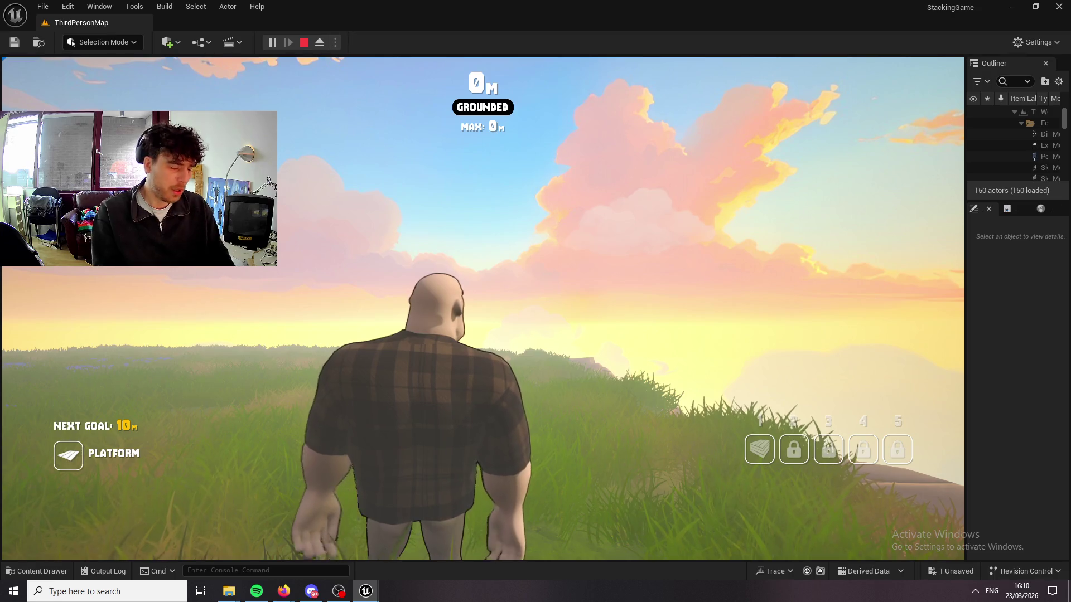
Step out of the running StackingGame session with the Windows key.
key(super)
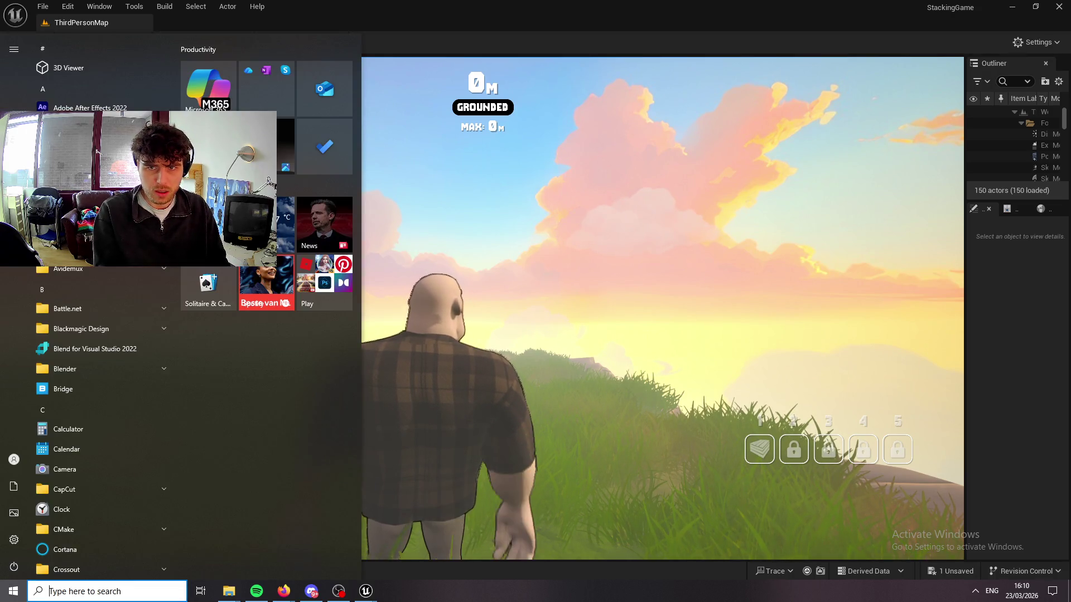
Dismiss the Windows Start menu to get back to the game windows.
key(Escape)
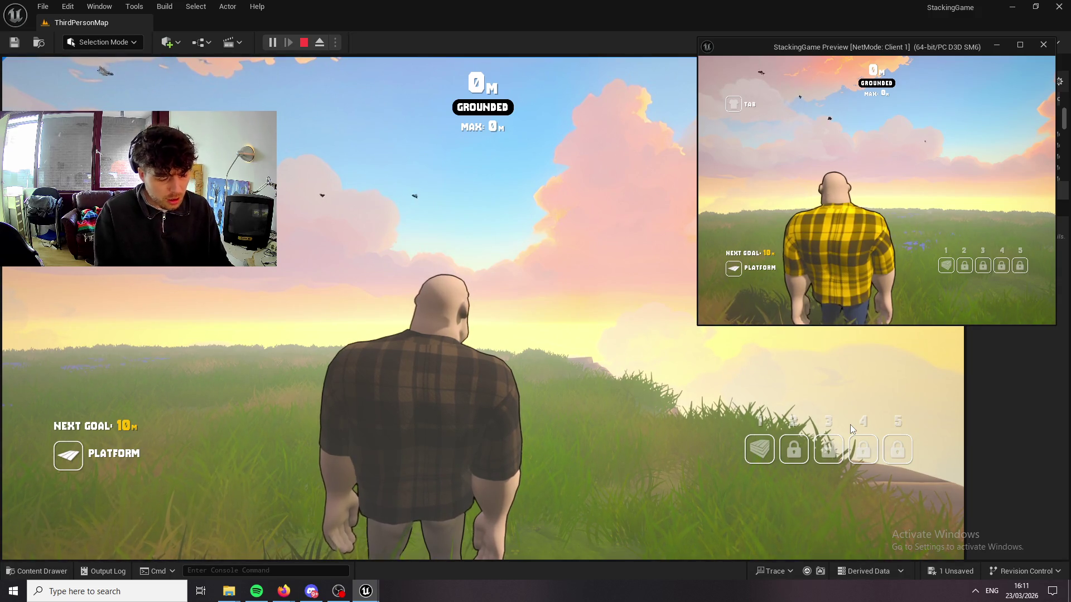
Equip the slot-1 platform and stack five platforms in the main game, climbing to 18 m.
click(350, 447)
key(1)
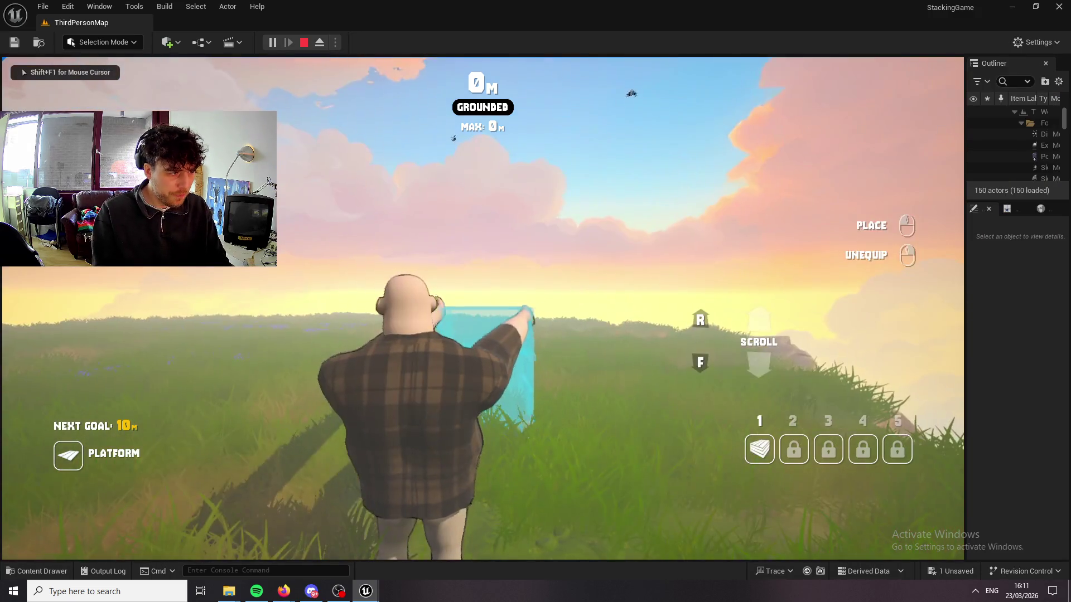
click(483, 308)
key(space)
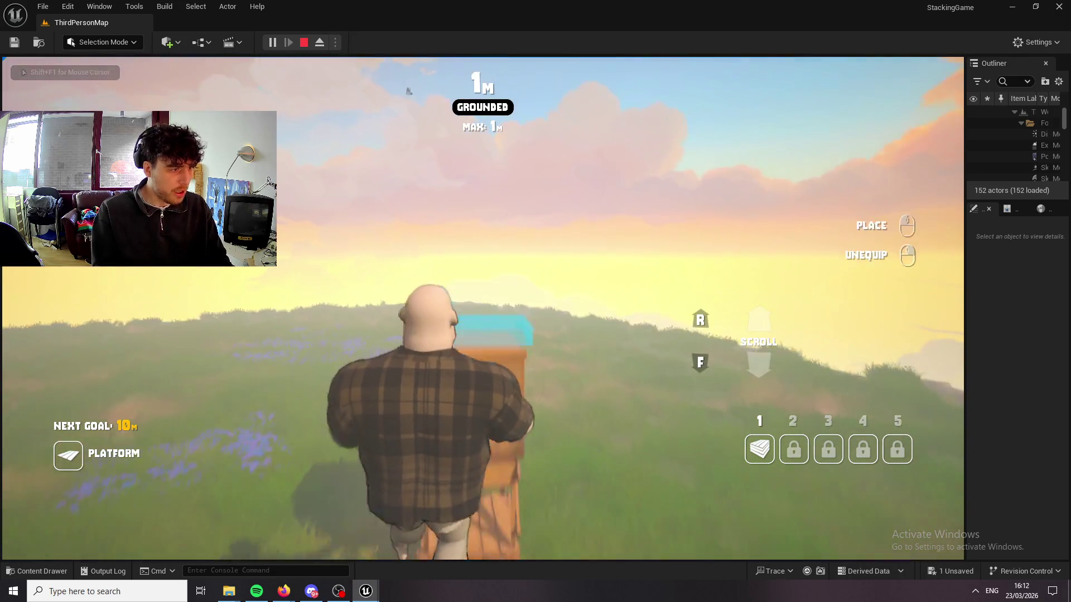
click(483, 309)
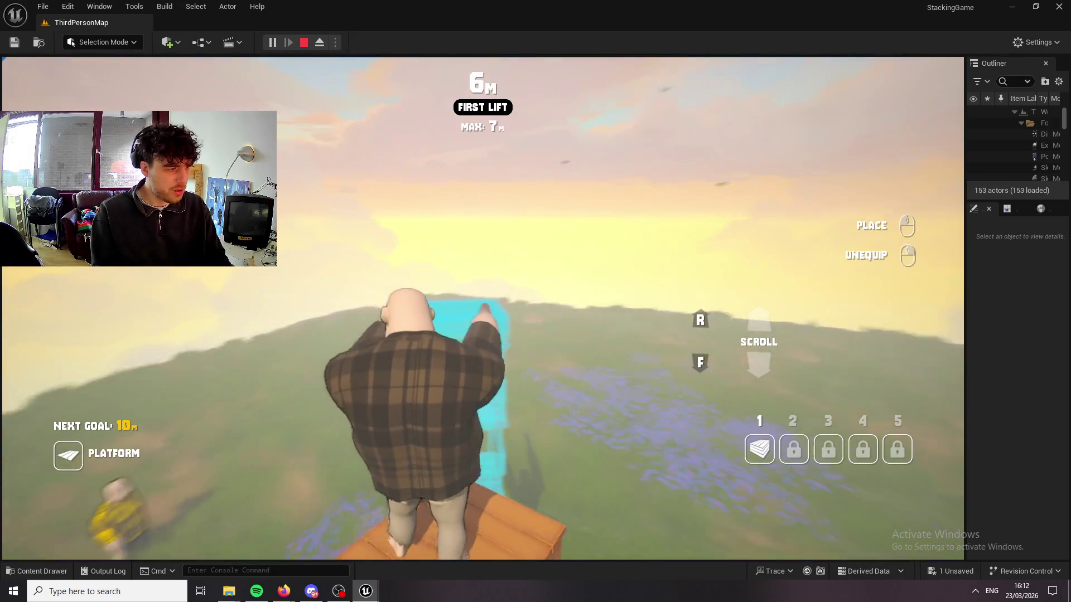
click(483, 308)
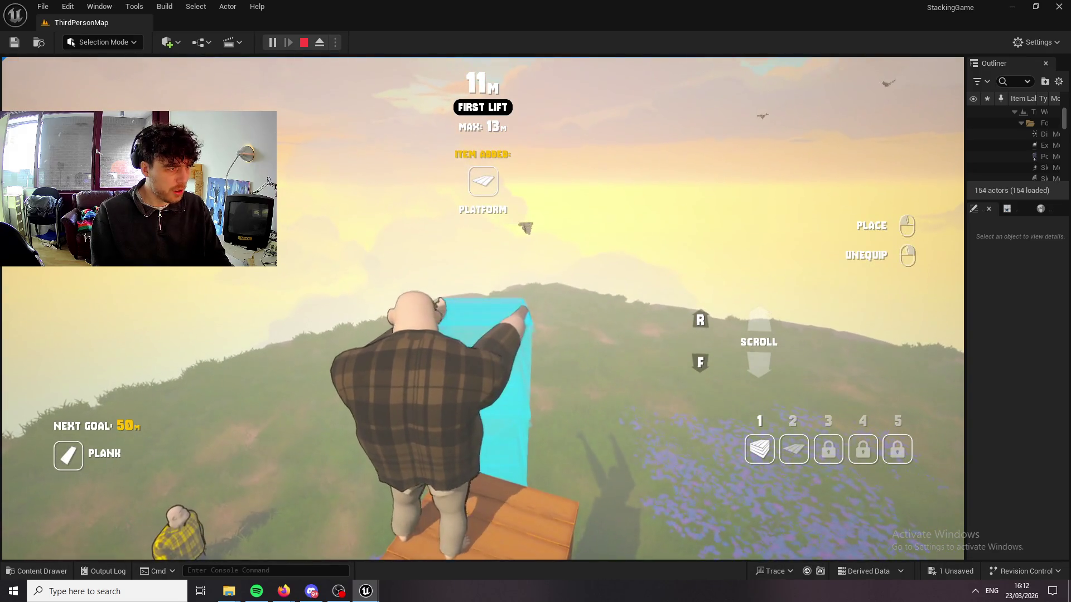
click(483, 308)
click(483, 308)
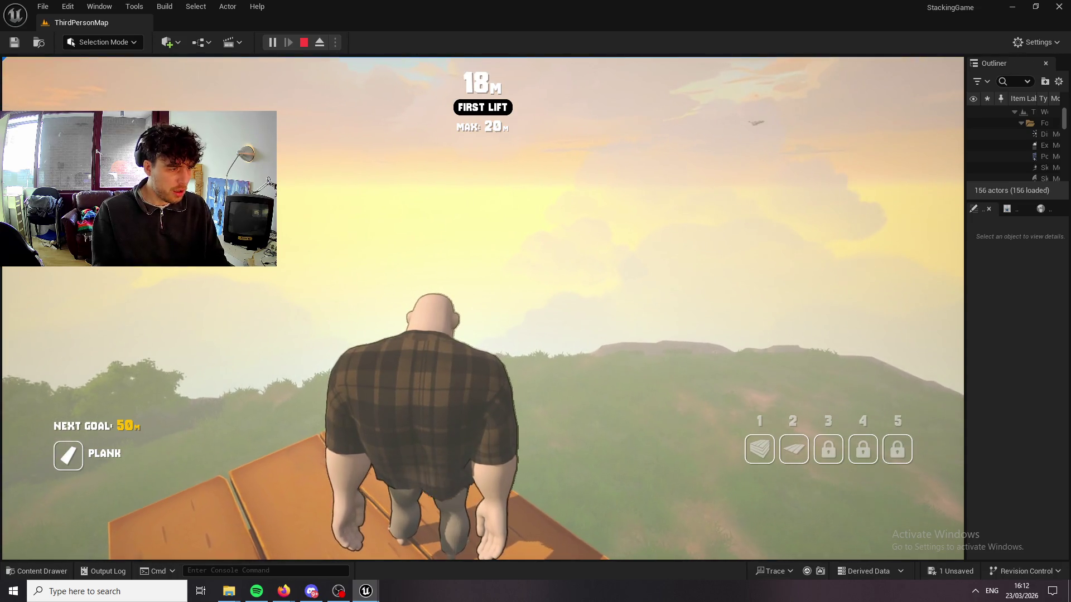
key(super)
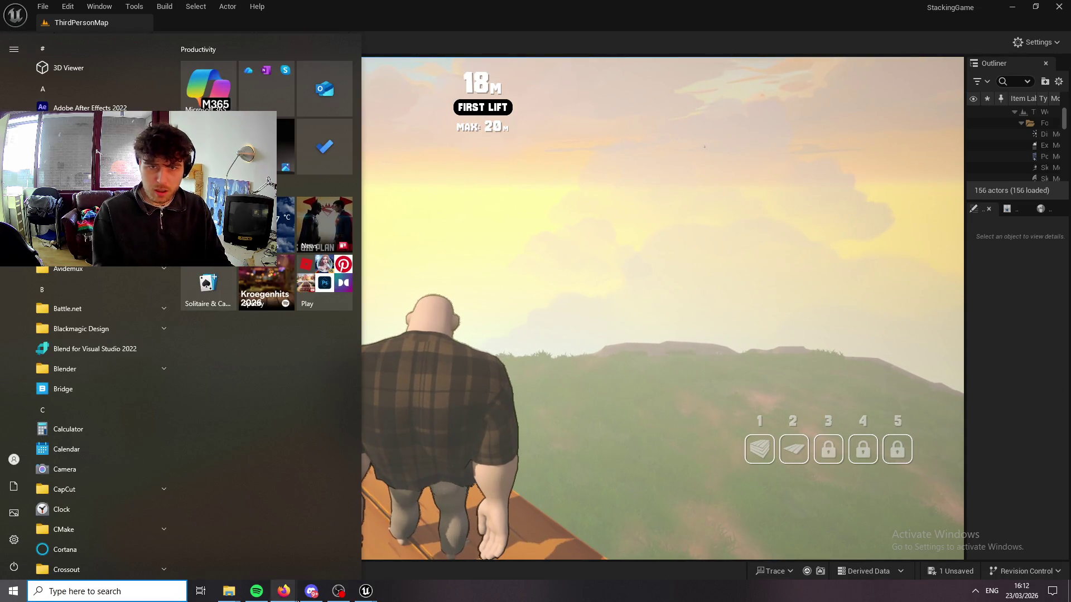
Bring the Client 1 window forward and walk the yellow-shirted player onto a crate and back.
click(366, 591)
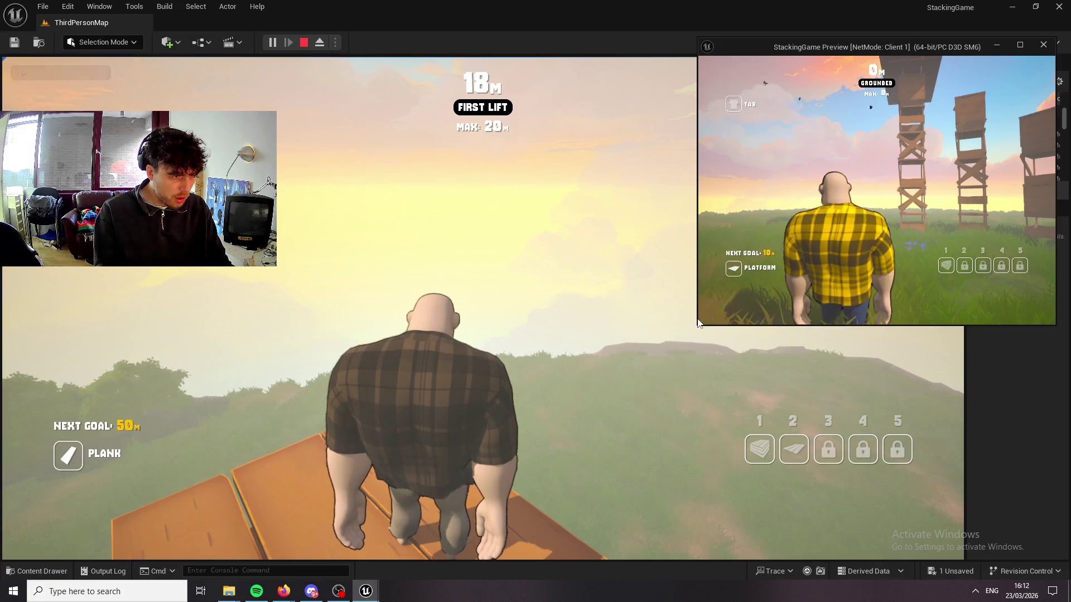
key(w)
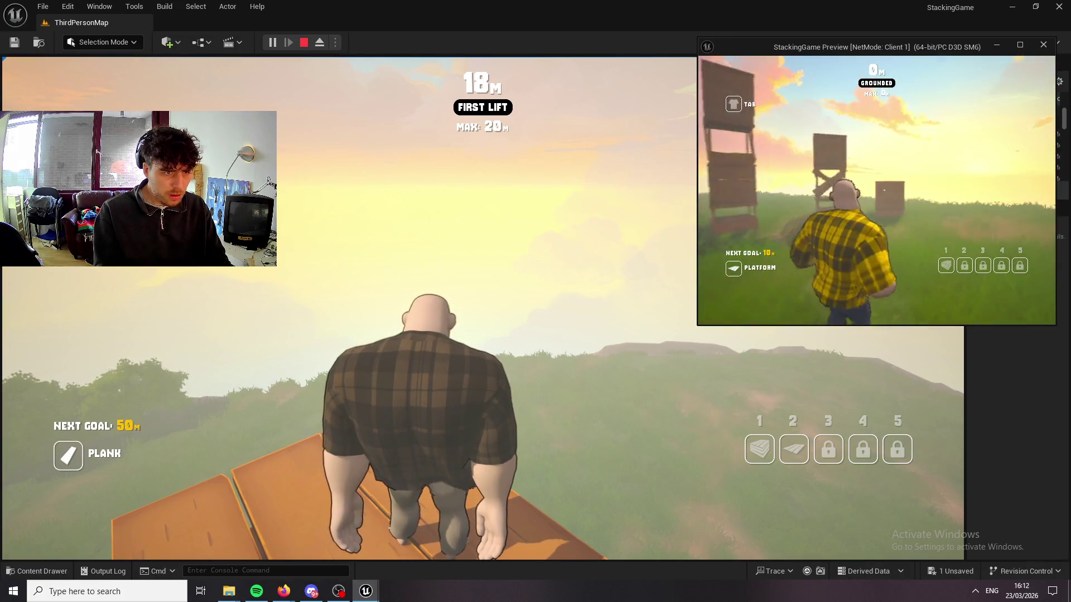
key(w)
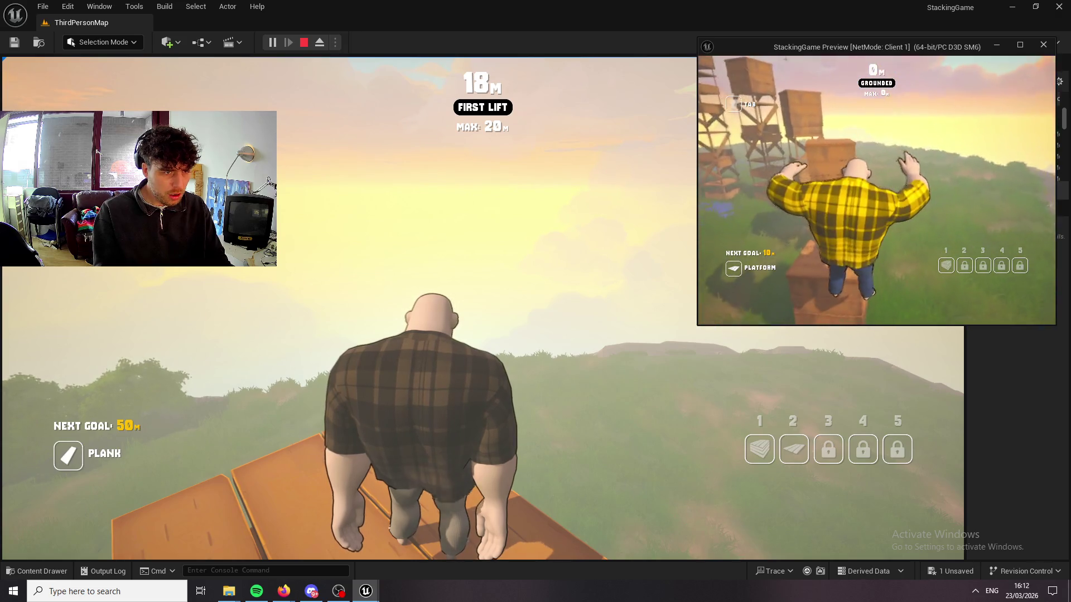
key(s)
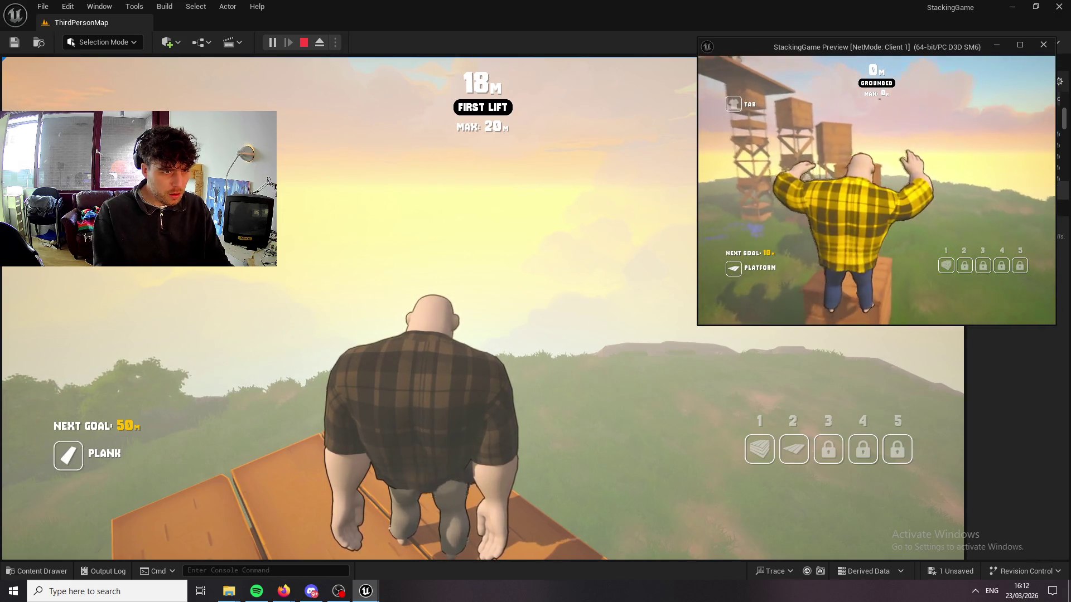
Equip and place a crate, jump onto it, and walk along the planks past the first player.
key(1)
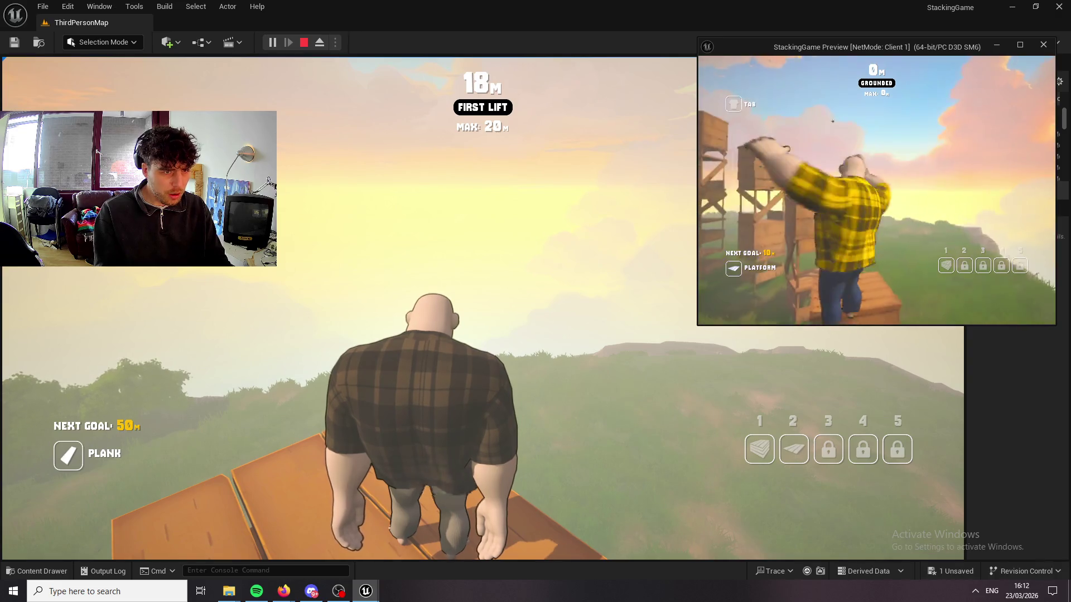
key(w)
click(876, 190)
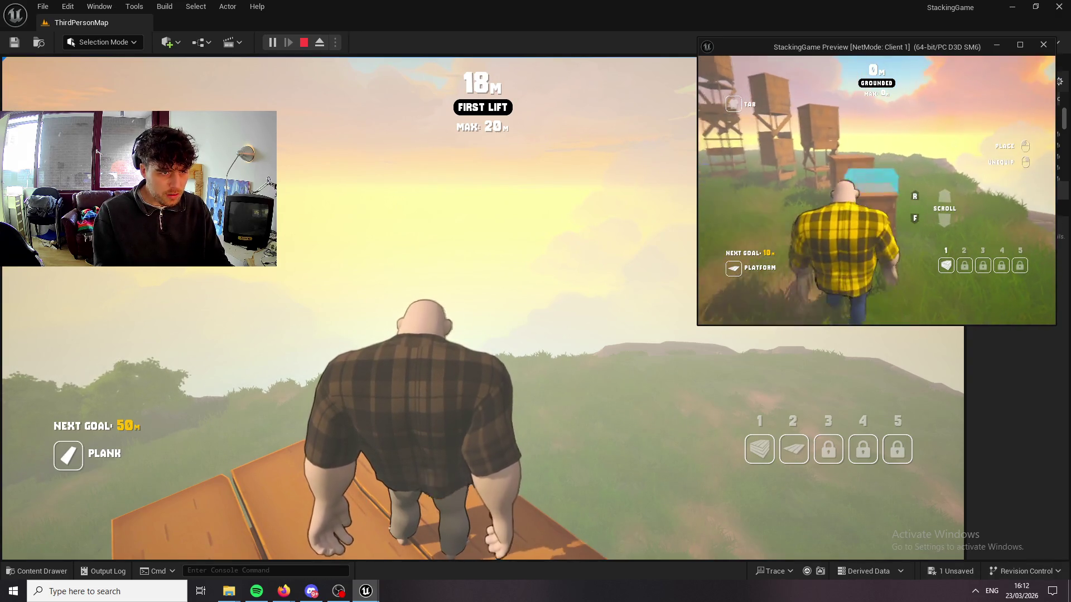
key(space)
key(w)
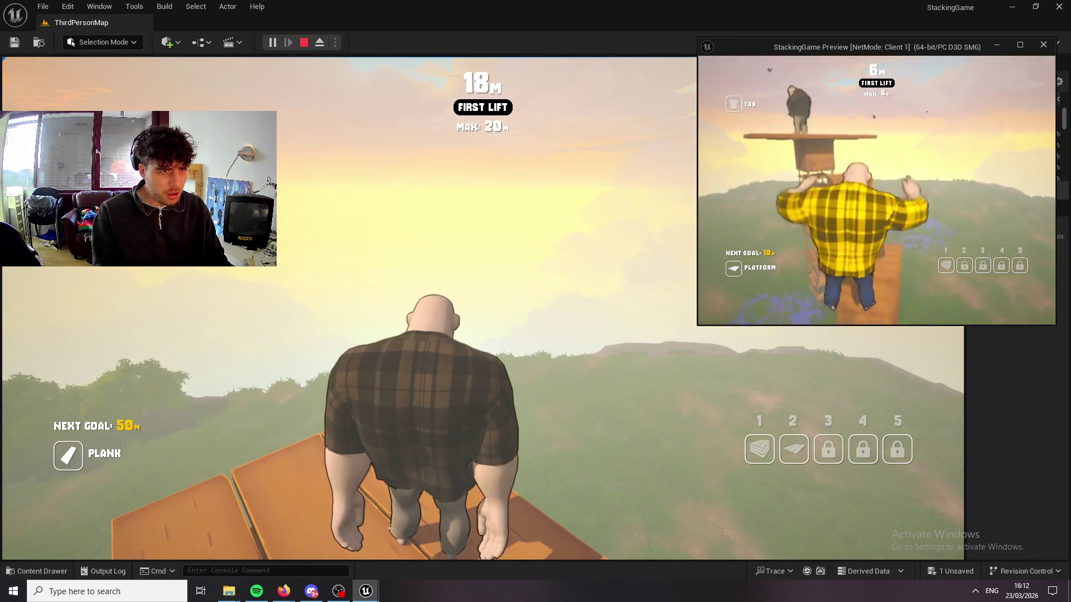
key(w)
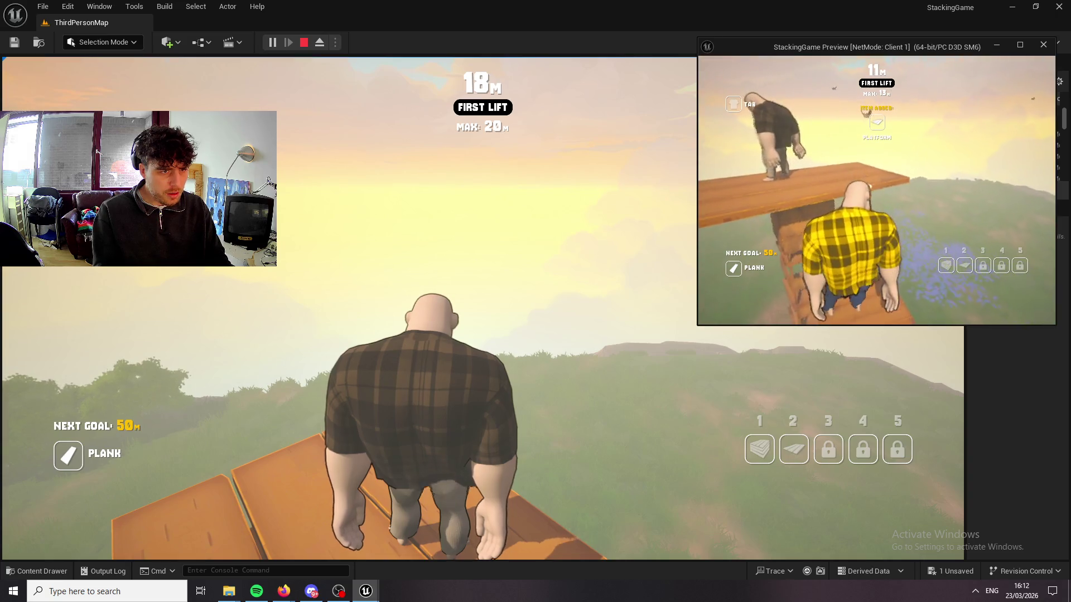
key(w)
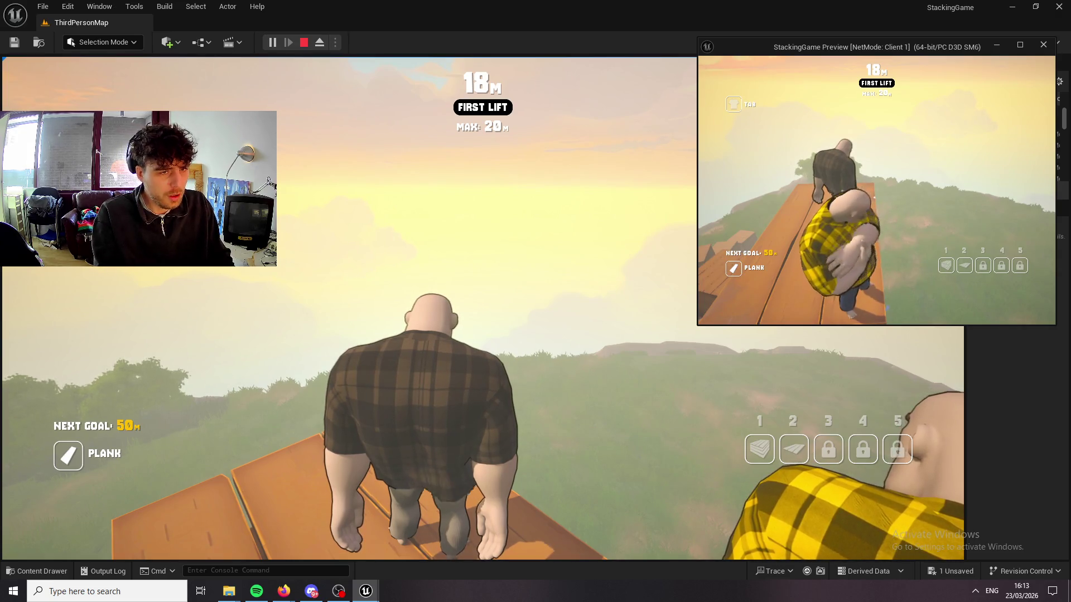
key(super)
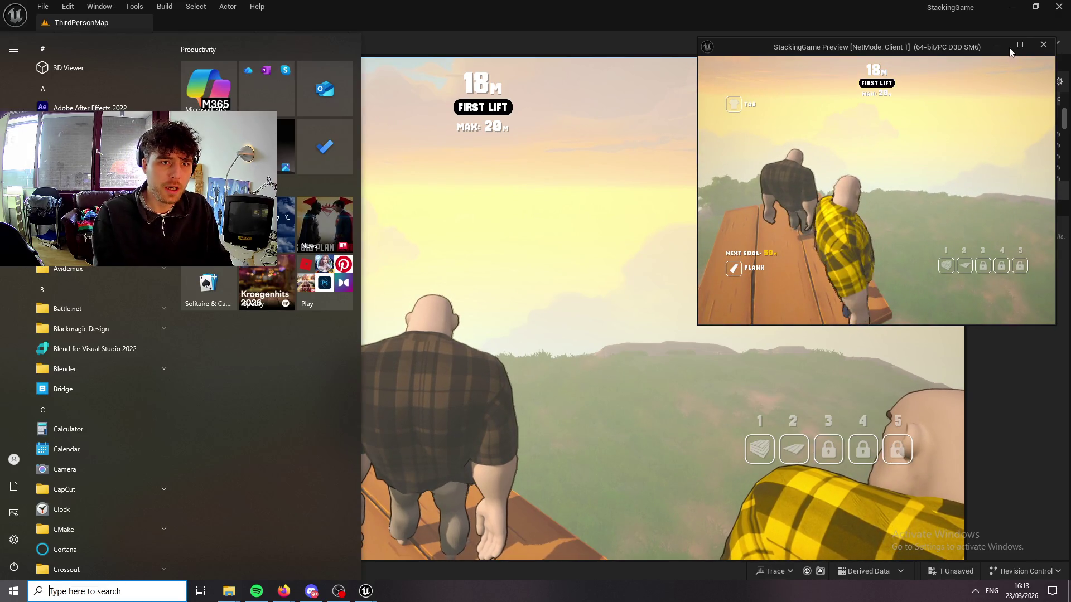
Stop the play session, closing the client window, and tilt the editor view up across the clouds.
click(1043, 45)
click(1043, 44)
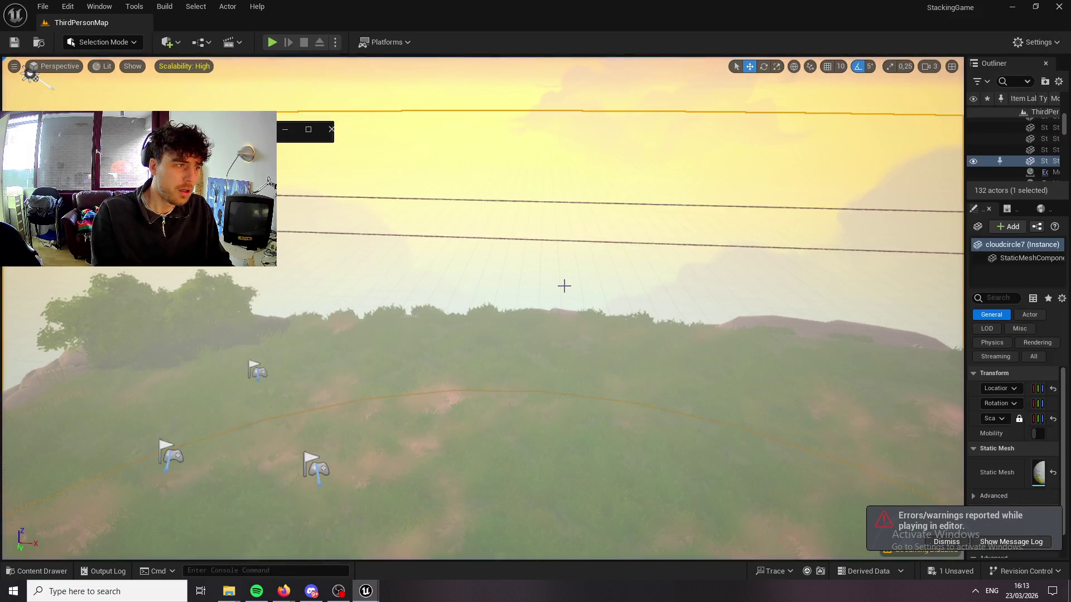
mouse_move(564, 286)
mouse_down()
mouse_move(564, 212)
mouse_move(563, 290)
mouse_move(519, 287)
mouse_move(521, 218)
mouse_move(524, 233)
mouse_up()
mouse_move(246, 311)
mouse_down()
mouse_move(212, 309)
mouse_move(228, 314)
mouse_up()
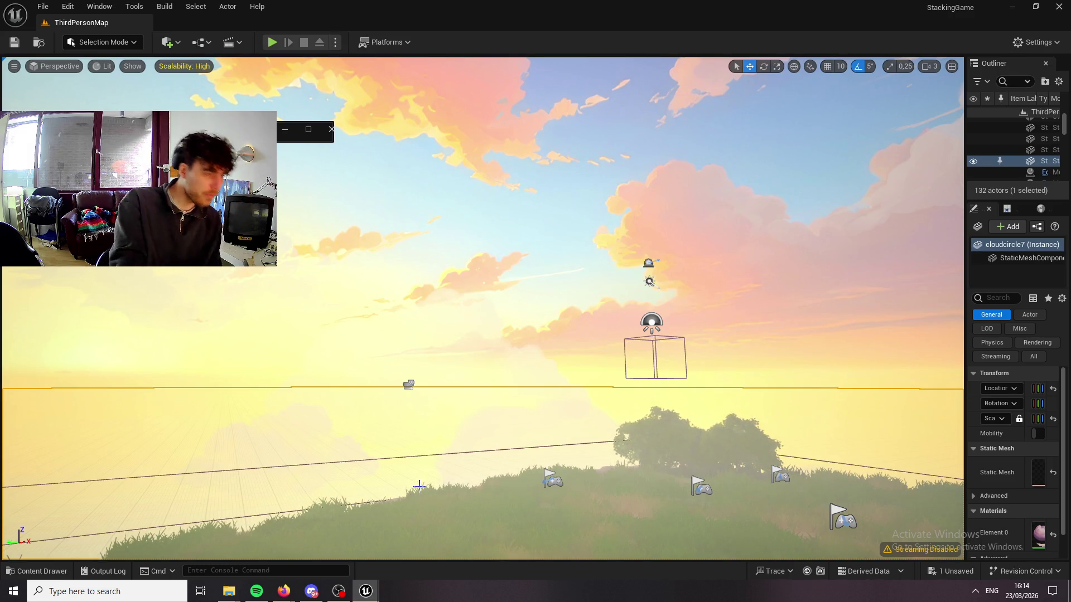
Select the Sphere actor, zoom out to see the floating island, then look up at the sky.
scroll(796, 399, up, 5)
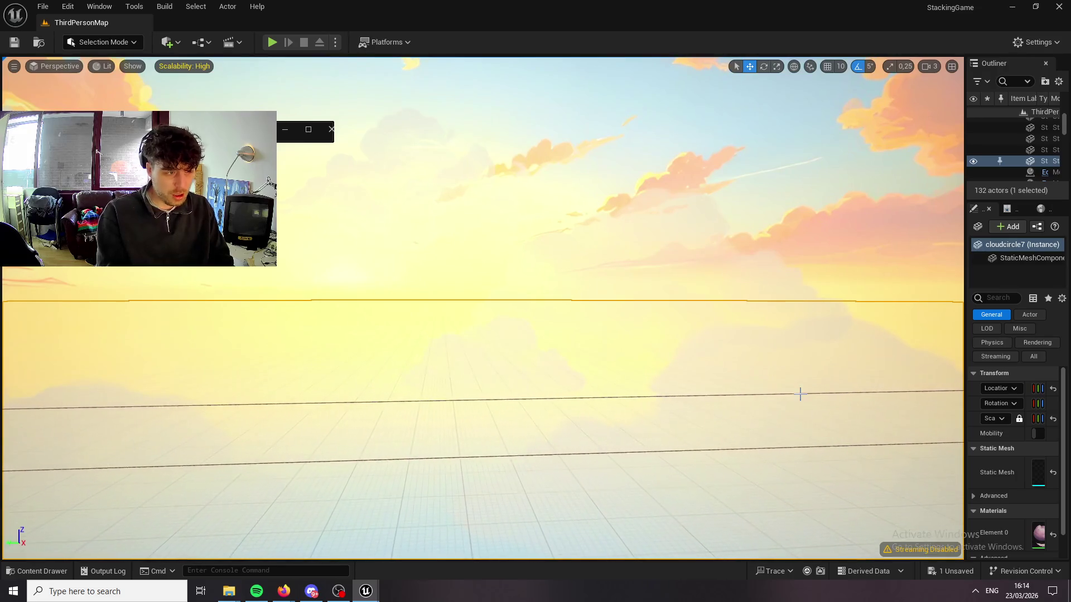
click(799, 394)
click(790, 335)
scroll(790, 335, down, 5)
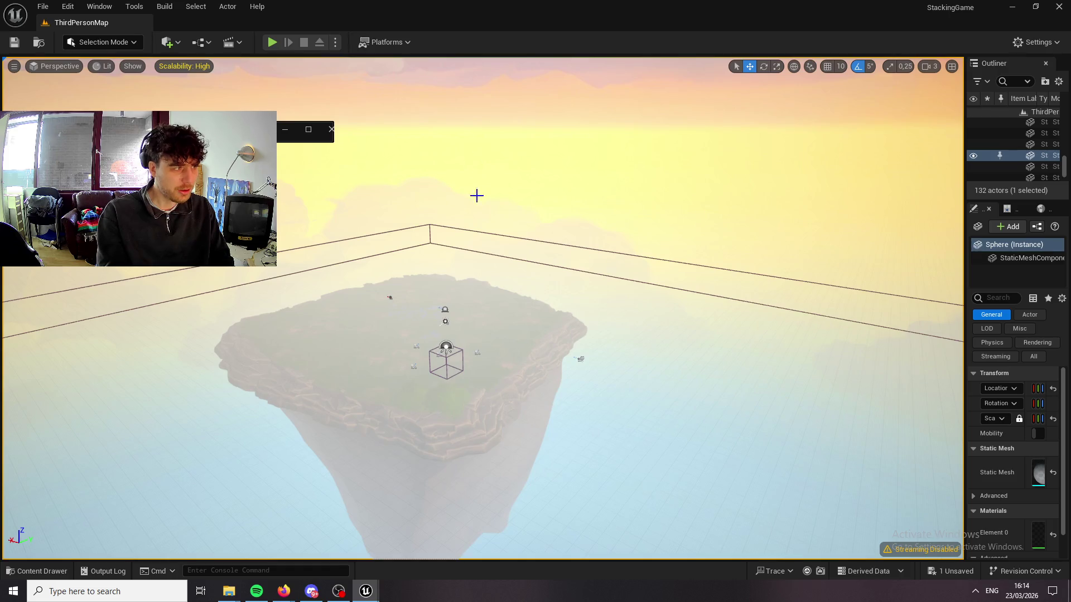
mouse_move(476, 194)
mouse_down()
mouse_move(476, 95)
mouse_move(476, 162)
mouse_move(463, 185)
mouse_move(463, 139)
mouse_move(552, 230)
mouse_up()
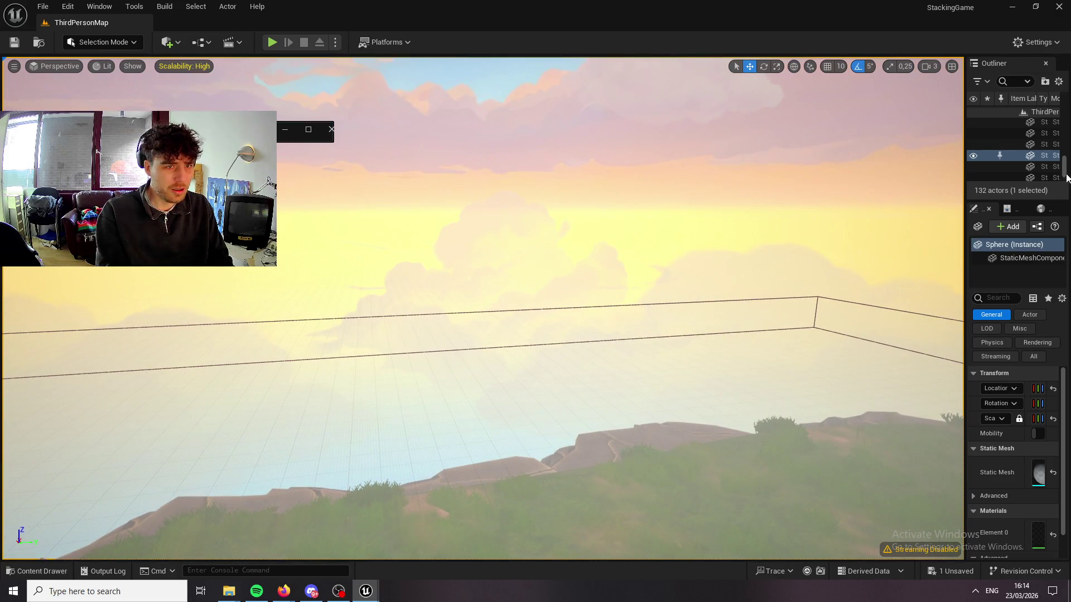
Widen the Outliner, filter it by 'cloud', and double-click cloudcircle7 to frame it.
drag(966, 123, 844, 158)
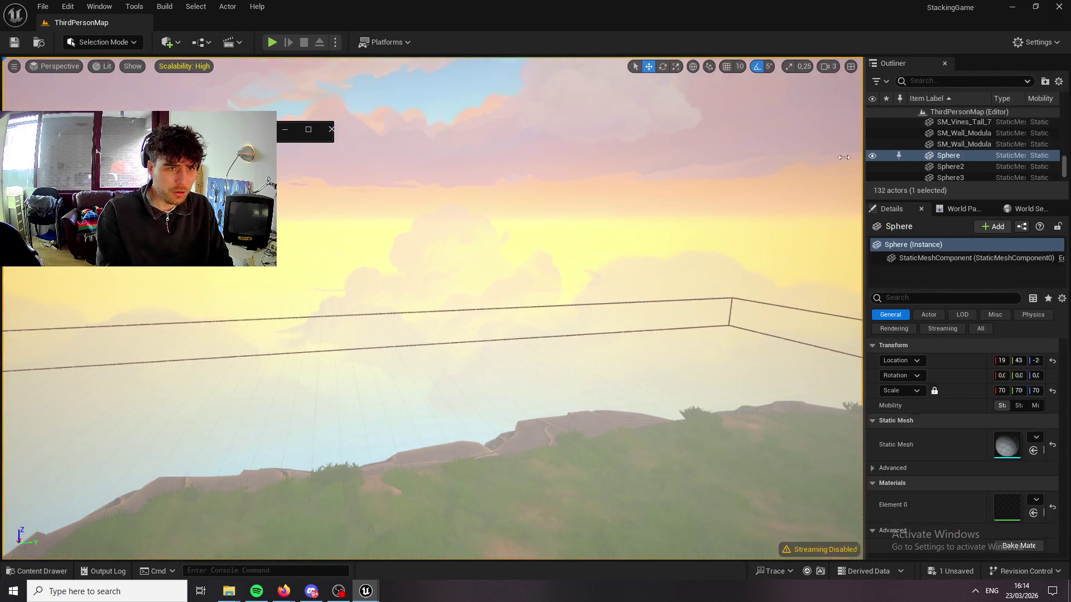
scroll(953, 176, down, 5)
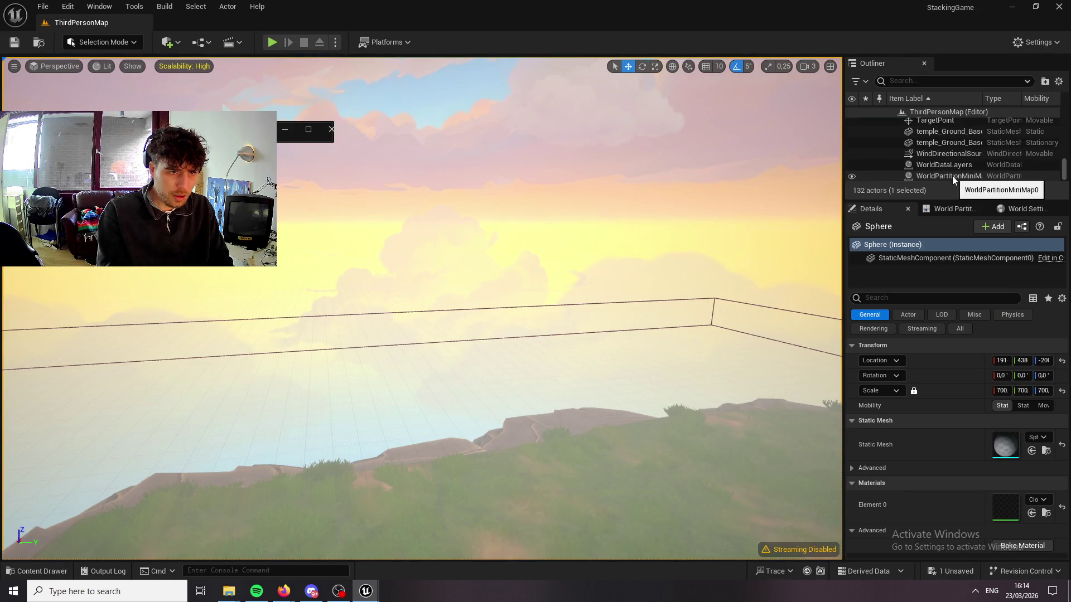
scroll(952, 168, up, 3)
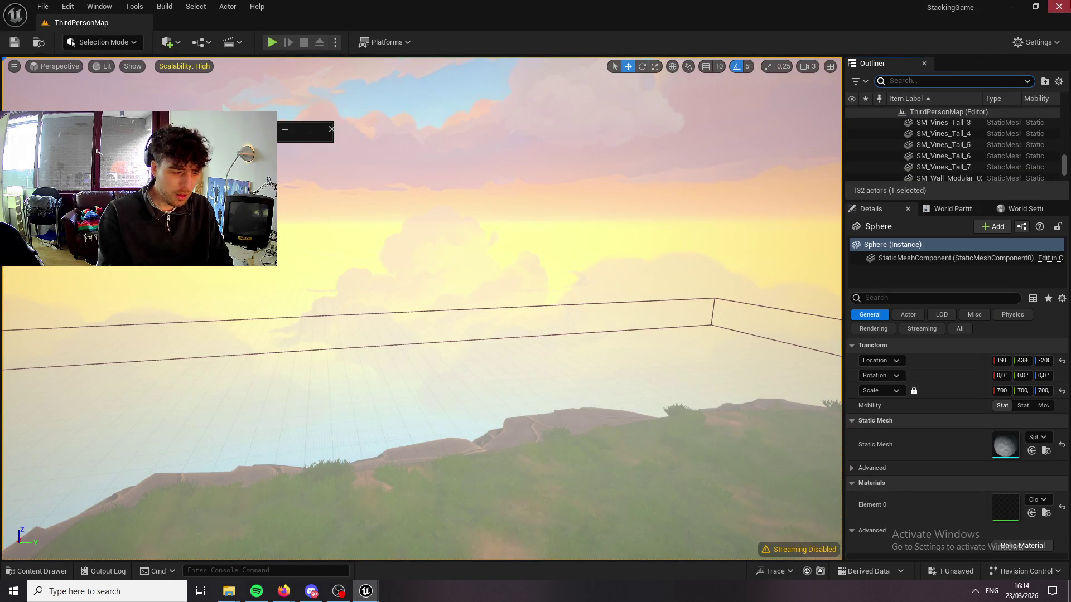
text(cloud)
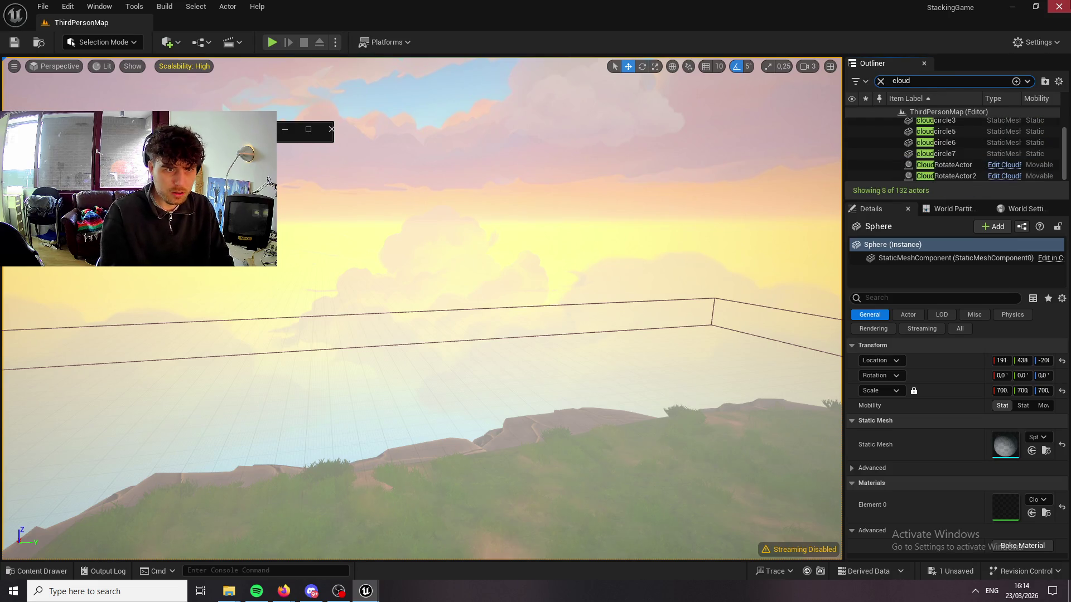
double_click(943, 154)
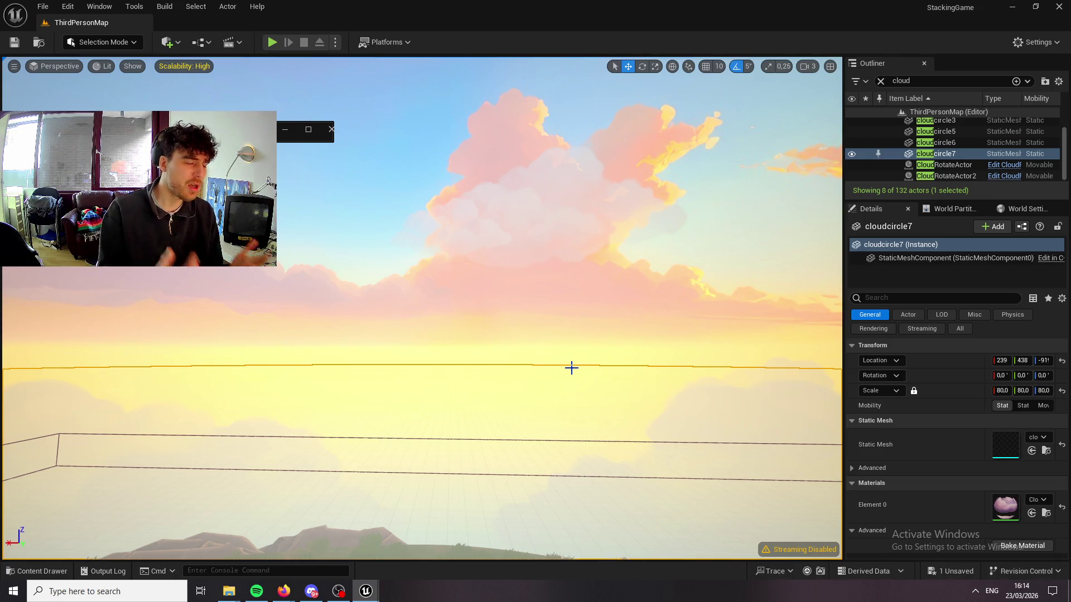
Refocus on the cloudcircle7 rock with F and look at it from underneath.
mouse_move(600, 335)
mouse_down()
mouse_move(600, 290)
mouse_move(600, 313)
mouse_move(712, 256)
mouse_up()
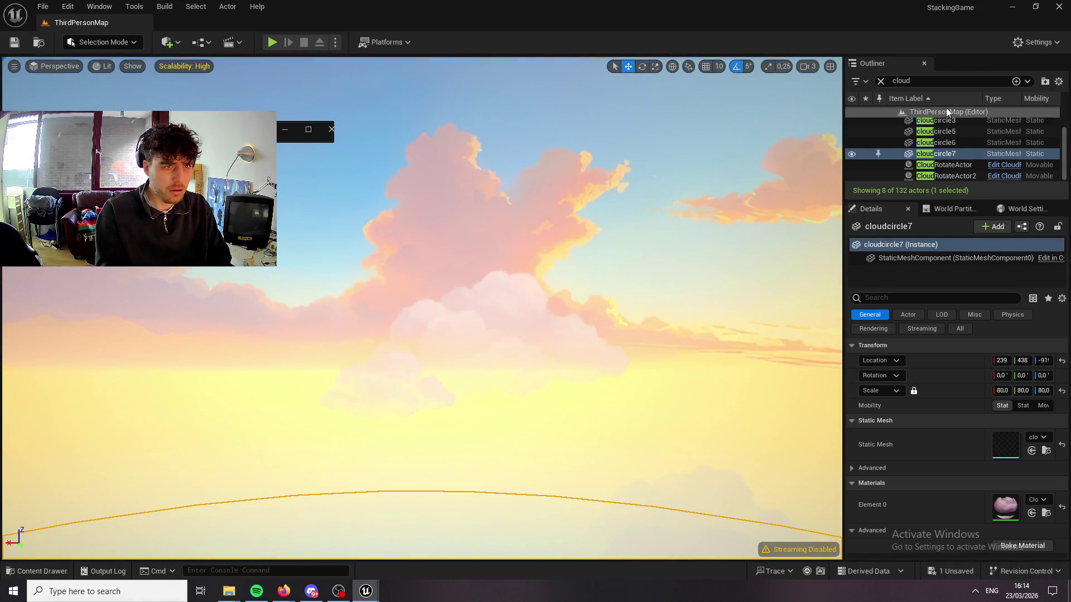
click(926, 80)
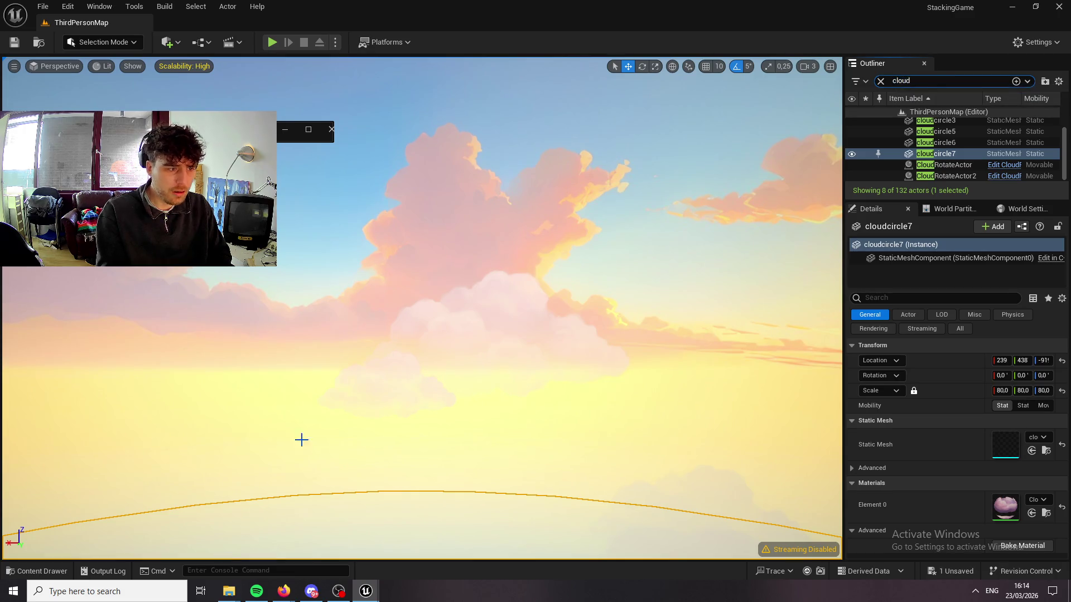
key(f)
mouse_move(301, 440)
mouse_down()
mouse_move(301, 421)
mouse_move(302, 441)
mouse_move(368, 436)
mouse_move(339, 303)
mouse_up()
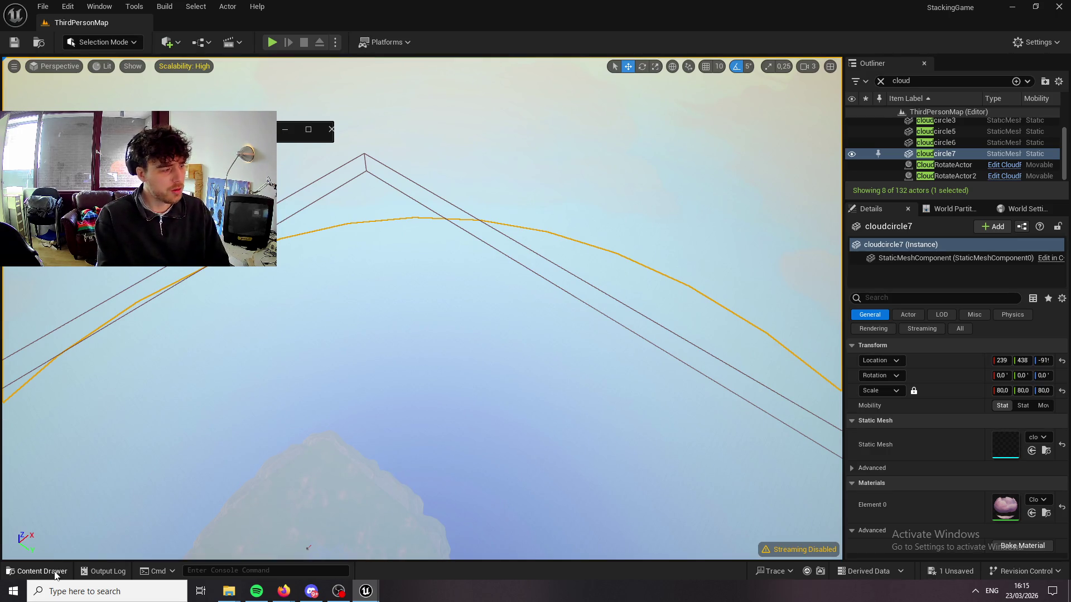
Browse the Content Drawer to ThirdPerson > Blueprints and open BP_ThirdPersonCharacter.
click(36, 571)
scroll(89, 491, down, 3)
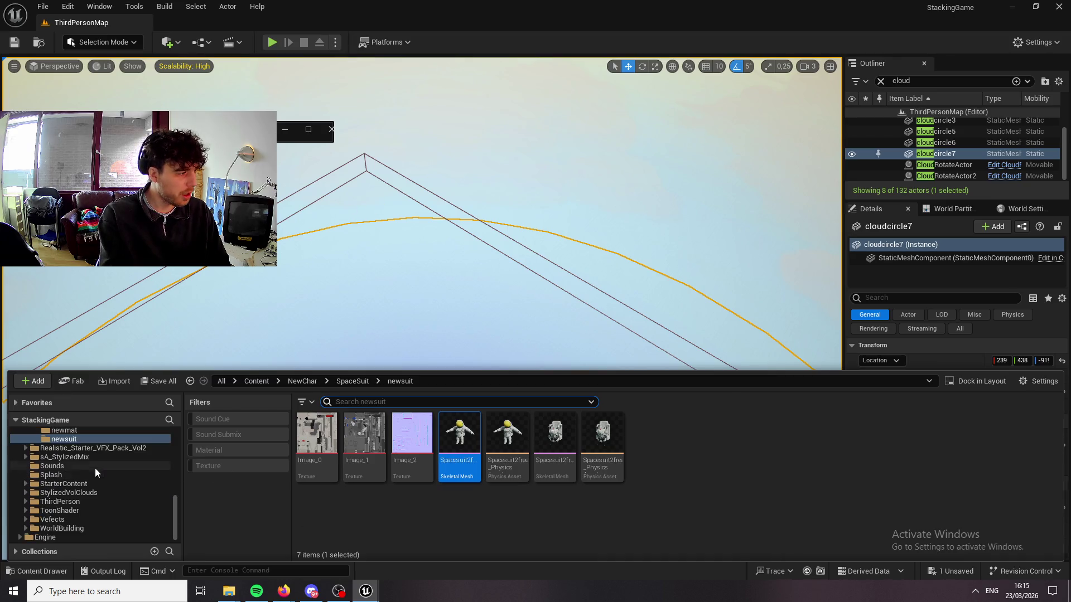
click(92, 504)
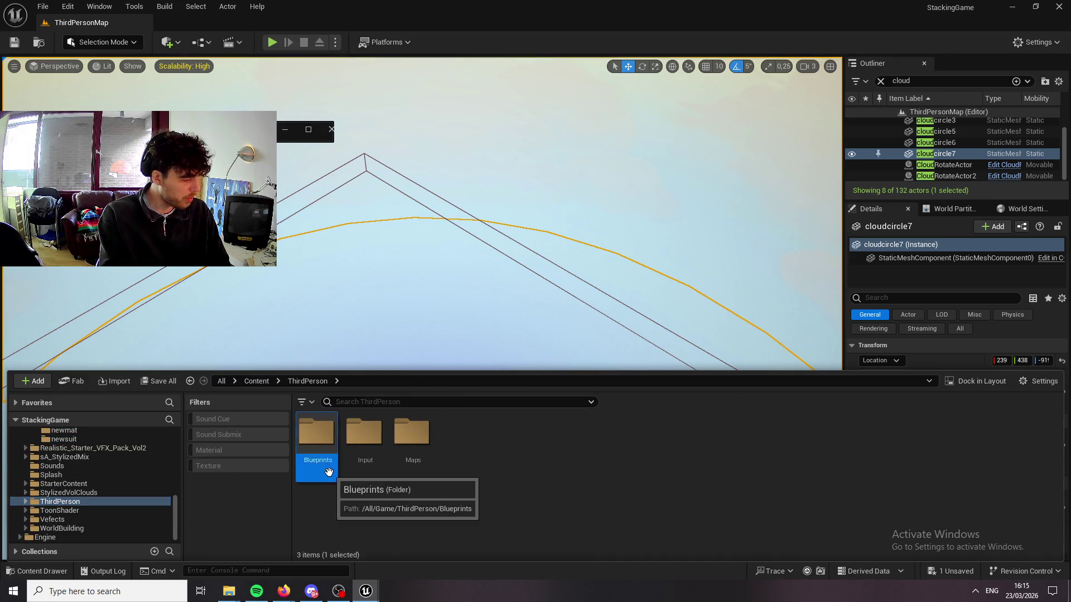
double_click(317, 446)
click(771, 440)
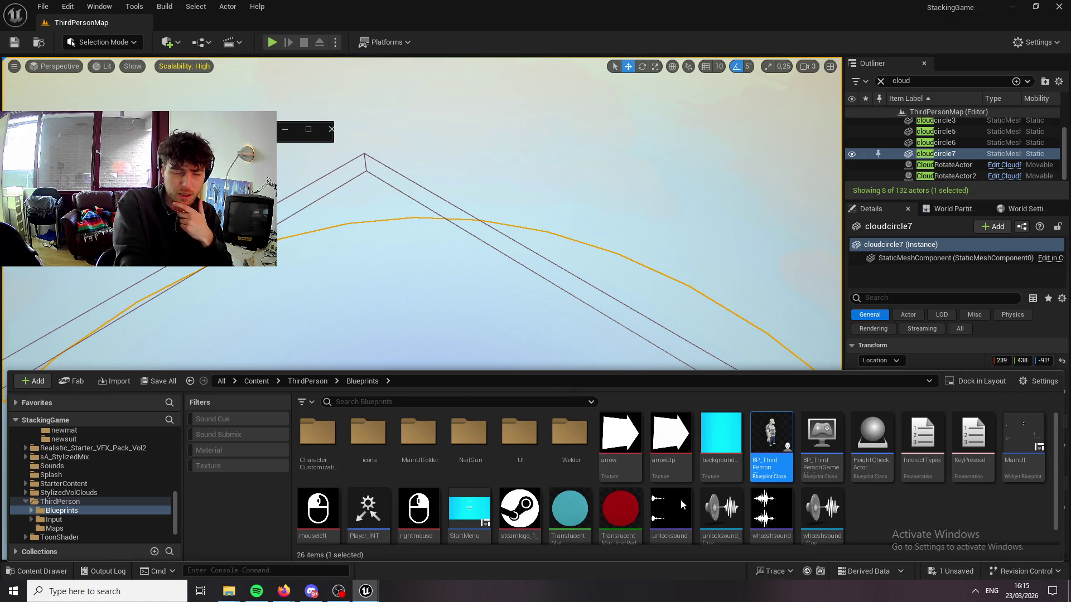
double_click(772, 440)
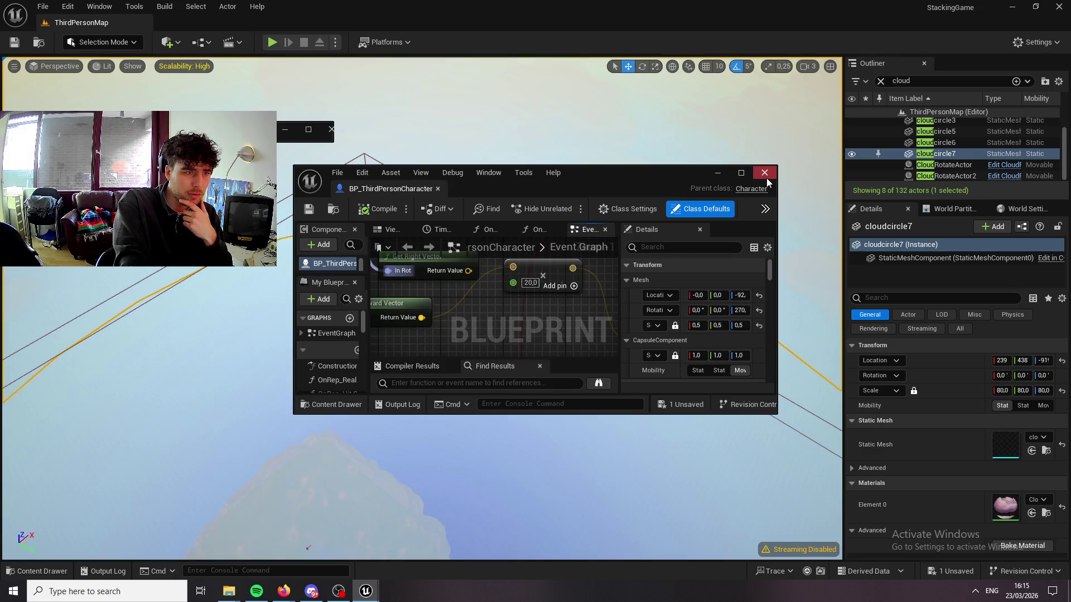
Maximize the Blueprint editor, zoom out the Event Graph, and drag the Details splitter right to widen it.
click(748, 178)
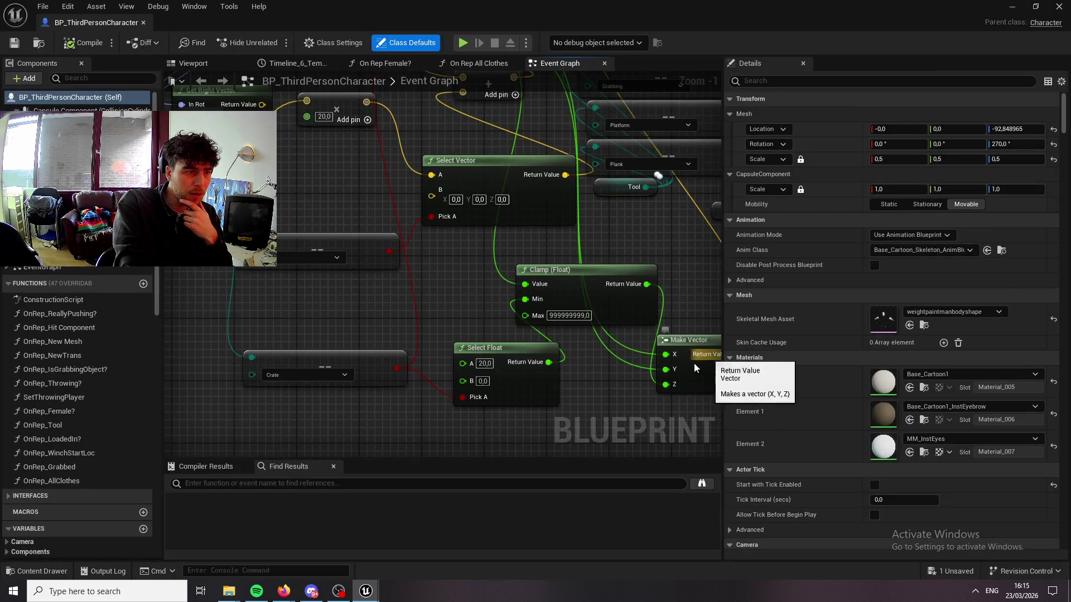
scroll(694, 360, down, 5)
scroll(694, 359, down, 3)
scroll(781, 335, down, 1)
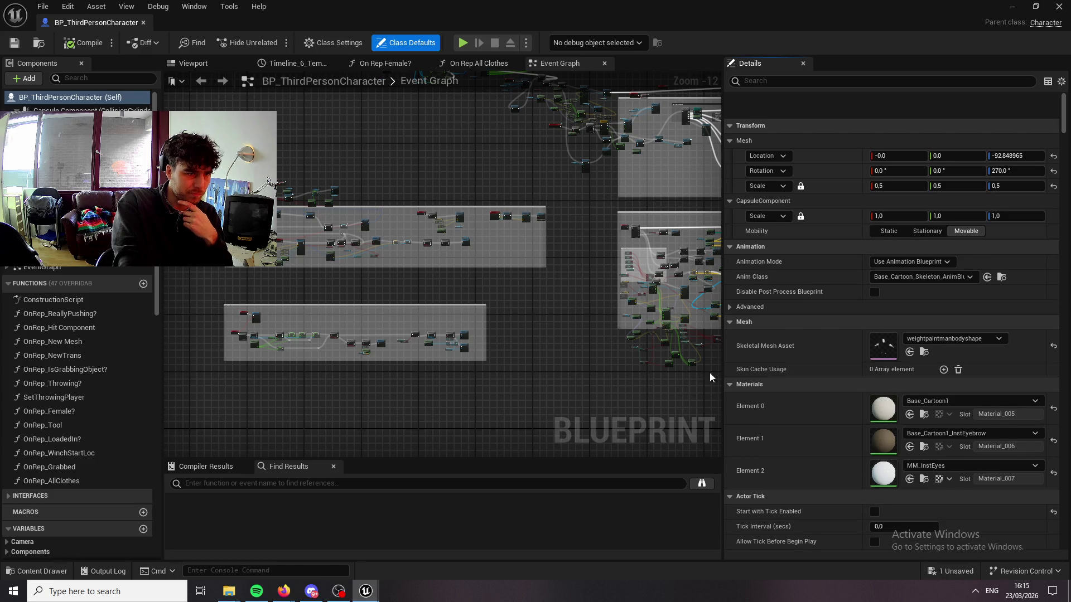
mouse_move(710, 372)
mouse_down()
mouse_move(564, 304)
mouse_move(390, 284)
mouse_move(447, 332)
mouse_move(306, 220)
mouse_move(362, 279)
mouse_move(424, 234)
mouse_move(499, 140)
mouse_move(611, 135)
mouse_move(547, 184)
mouse_move(585, 157)
mouse_move(502, 196)
mouse_move(390, 139)
mouse_move(363, 167)
mouse_move(402, 178)
mouse_move(363, 235)
mouse_move(329, 129)
mouse_move(639, 168)
mouse_move(536, 382)
mouse_move(480, 385)
mouse_move(424, 235)
mouse_move(391, 212)
mouse_move(401, 168)
mouse_move(390, 234)
mouse_move(401, 200)
mouse_move(389, 177)
mouse_move(371, 47)
mouse_up()
drag(723, 129, 890, 129)
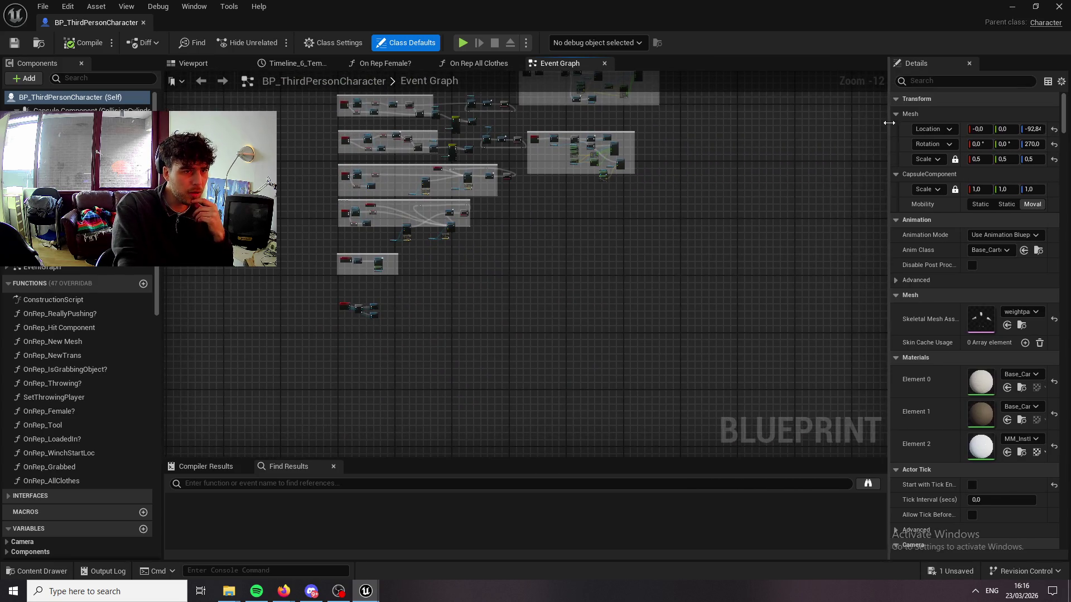
Pan across the large commented node groups, zoom back in, and briefly reopen the Content Drawer.
mouse_move(454, 350)
mouse_down()
mouse_move(540, 325)
mouse_move(641, 251)
mouse_move(673, 280)
mouse_up()
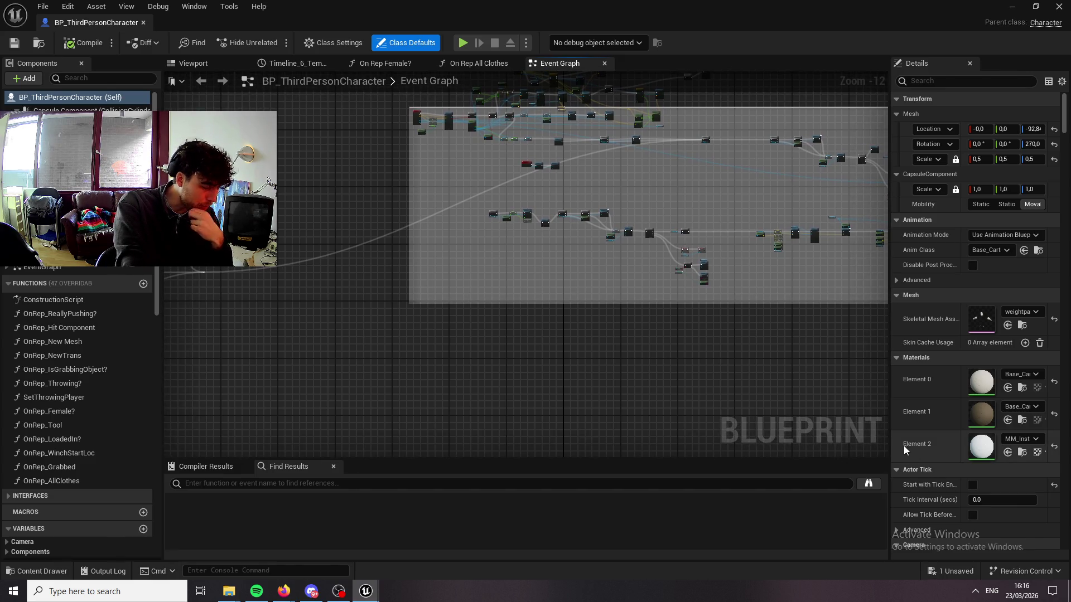
mouse_move(660, 363)
mouse_down()
mouse_move(471, 261)
mouse_move(794, 196)
mouse_move(854, 222)
mouse_move(796, 176)
mouse_move(827, 136)
mouse_move(864, 185)
mouse_move(798, 157)
mouse_move(837, 178)
mouse_move(669, 17)
mouse_move(882, 64)
mouse_up()
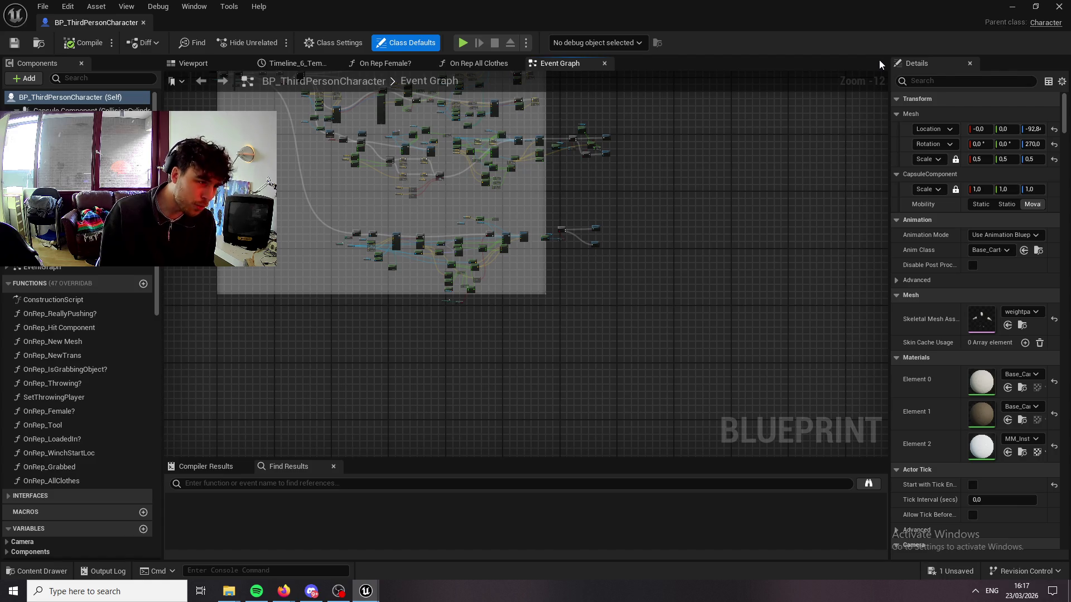
scroll(784, 342, up, 3)
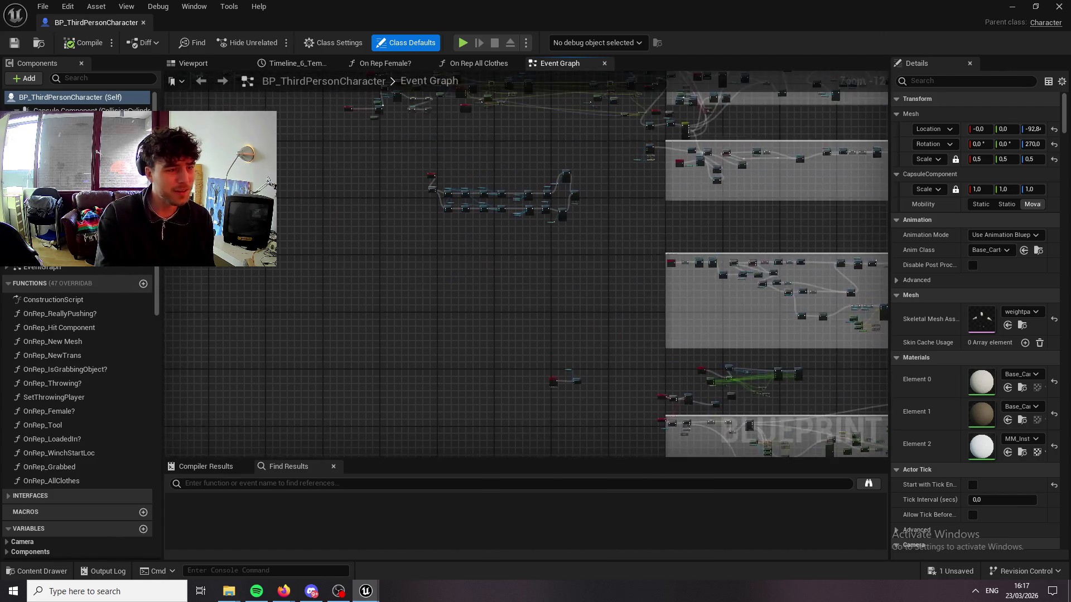
scroll(549, 258, up, 2)
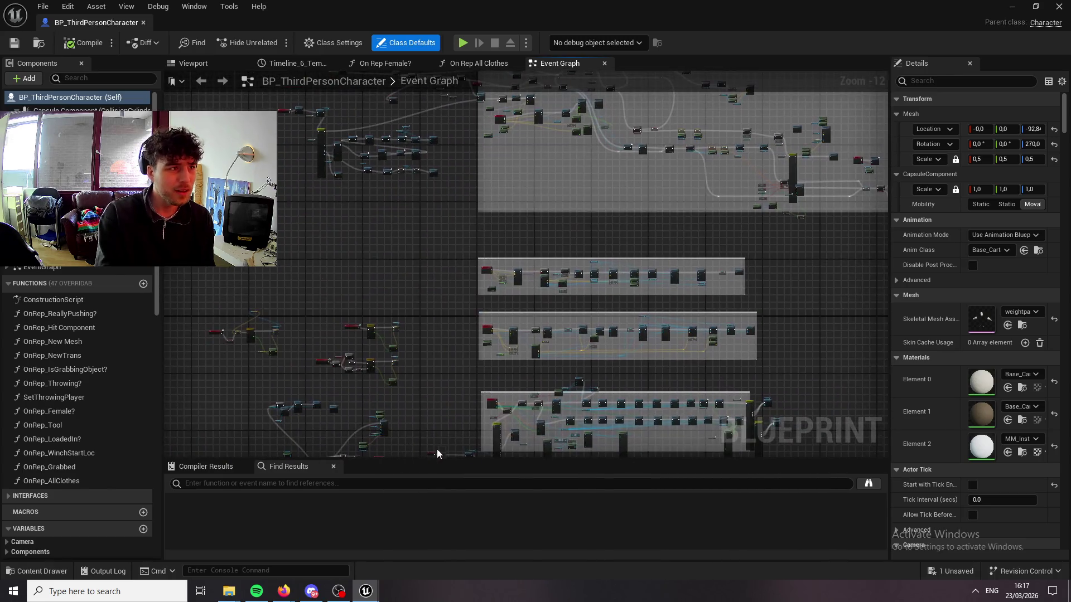
click(37, 572)
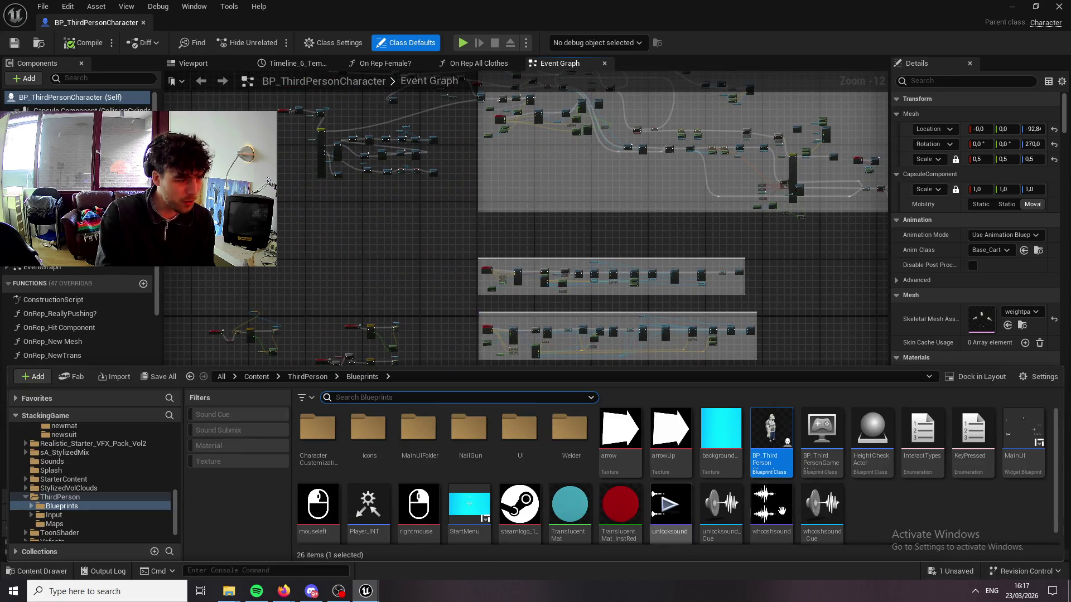
scroll(783, 511, down, 1)
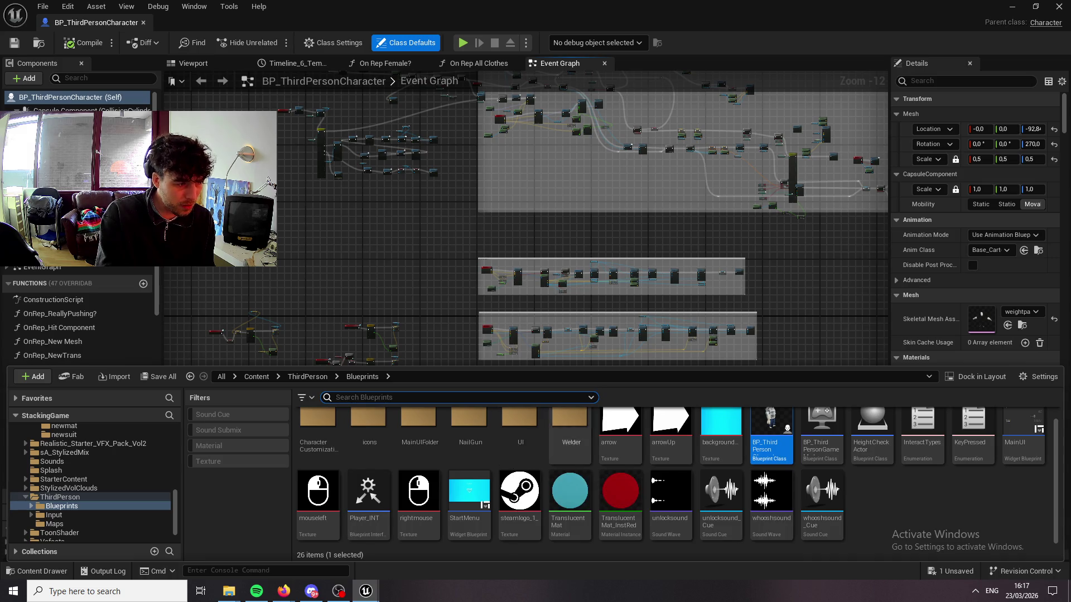
click(605, 226)
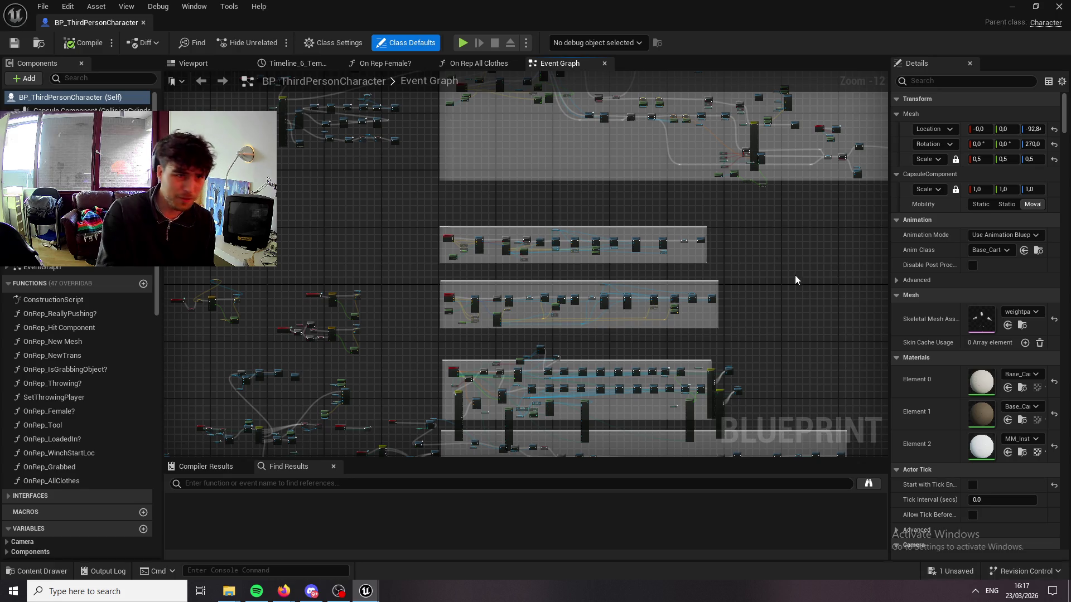
scroll(741, 156, up, 3)
mouse_move(527, 265)
mouse_down()
mouse_move(725, 234)
mouse_move(391, 313)
mouse_move(465, 371)
mouse_move(491, 415)
mouse_up()
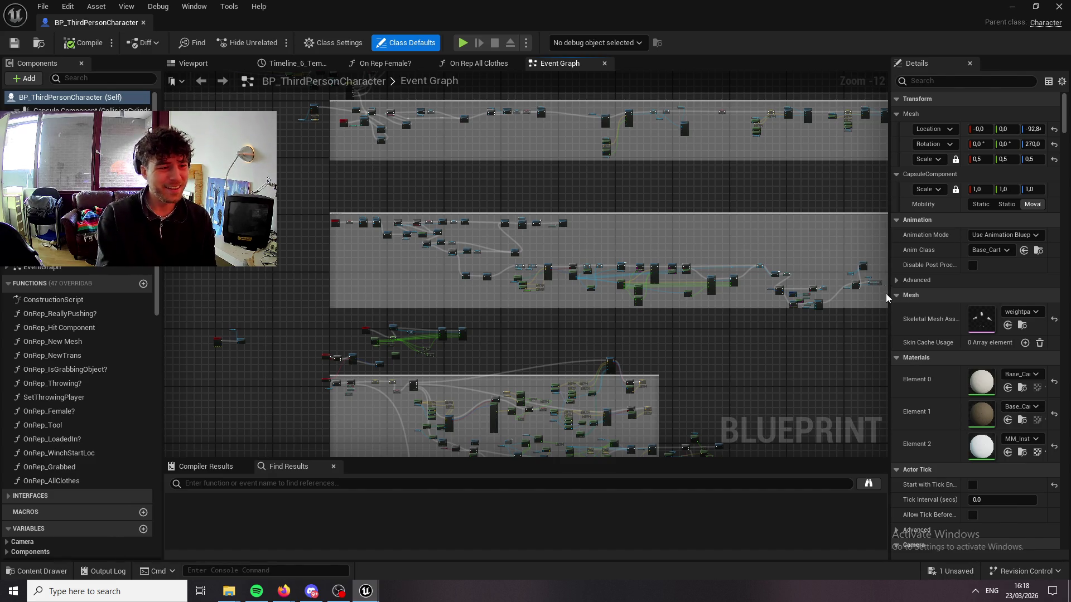
mouse_move(845, 303)
mouse_down()
mouse_move(705, 280)
mouse_move(758, 408)
mouse_move(725, 548)
mouse_up()
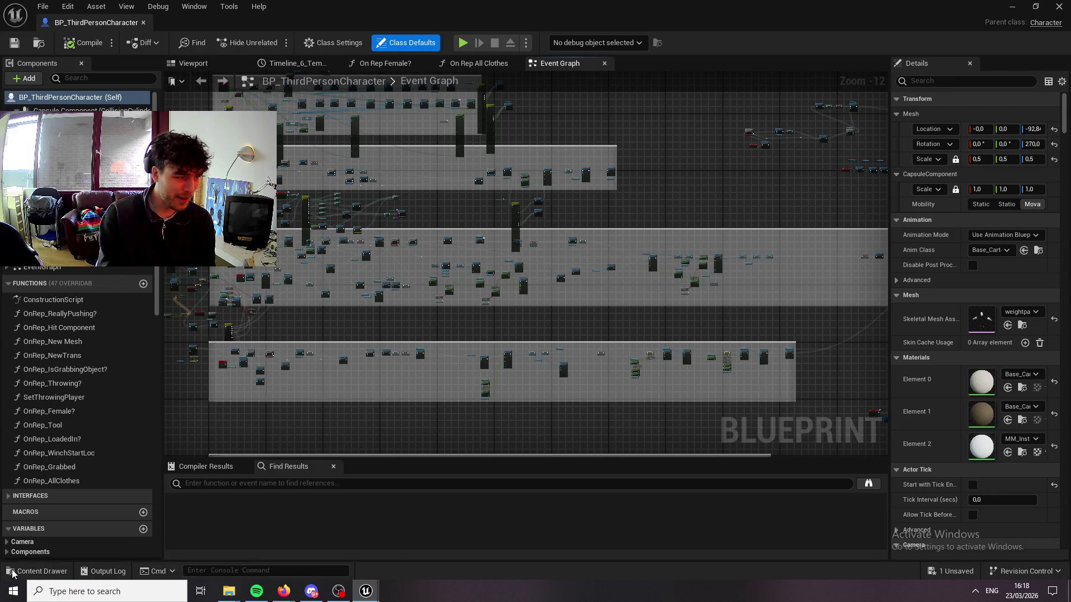
click(36, 572)
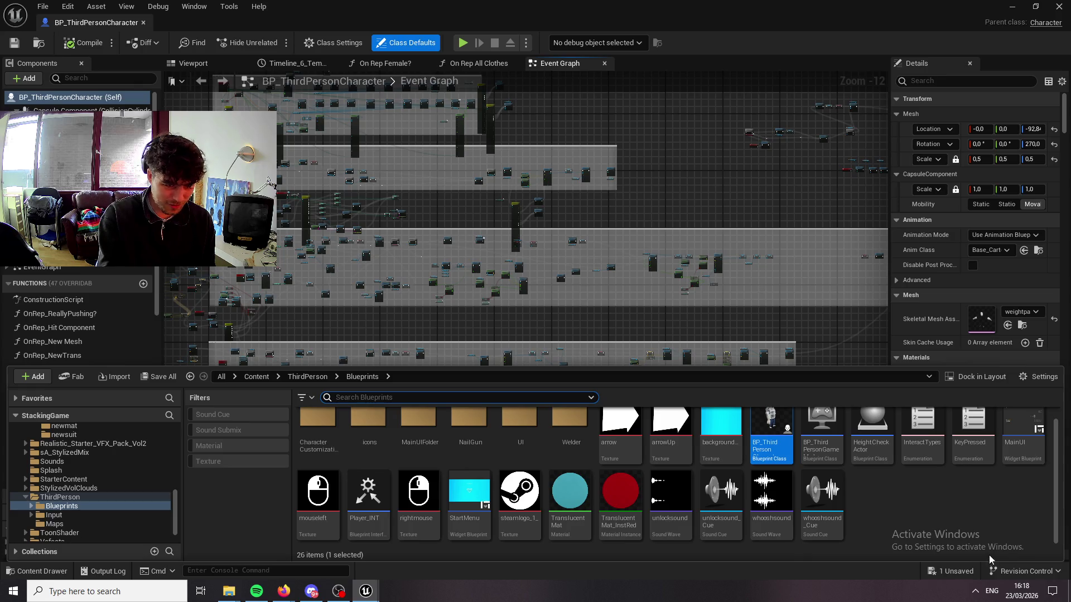
scroll(974, 474, up, 1)
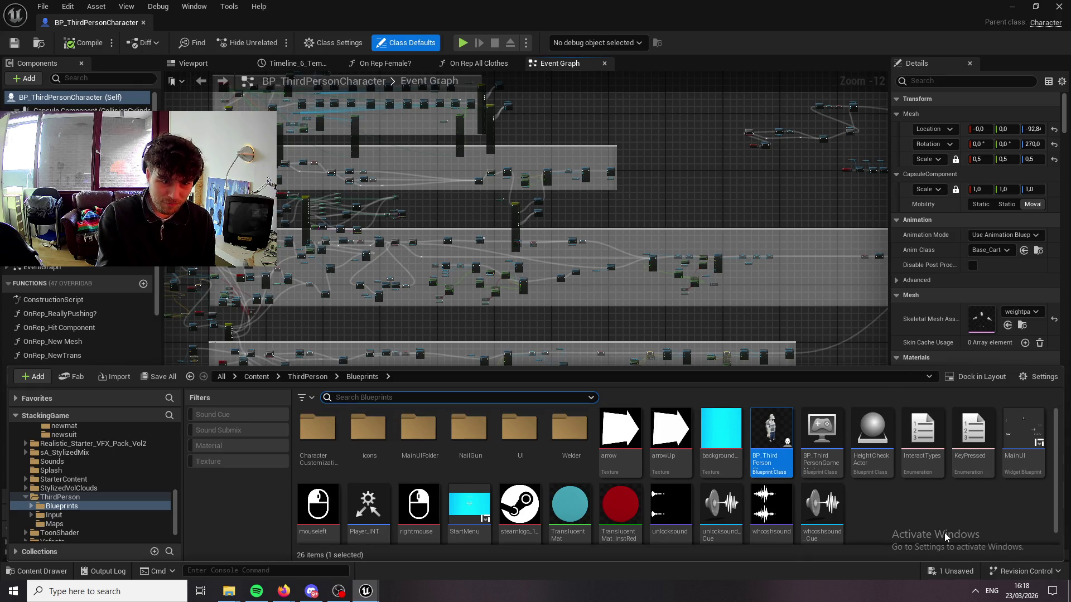
mouse_move(883, 458)
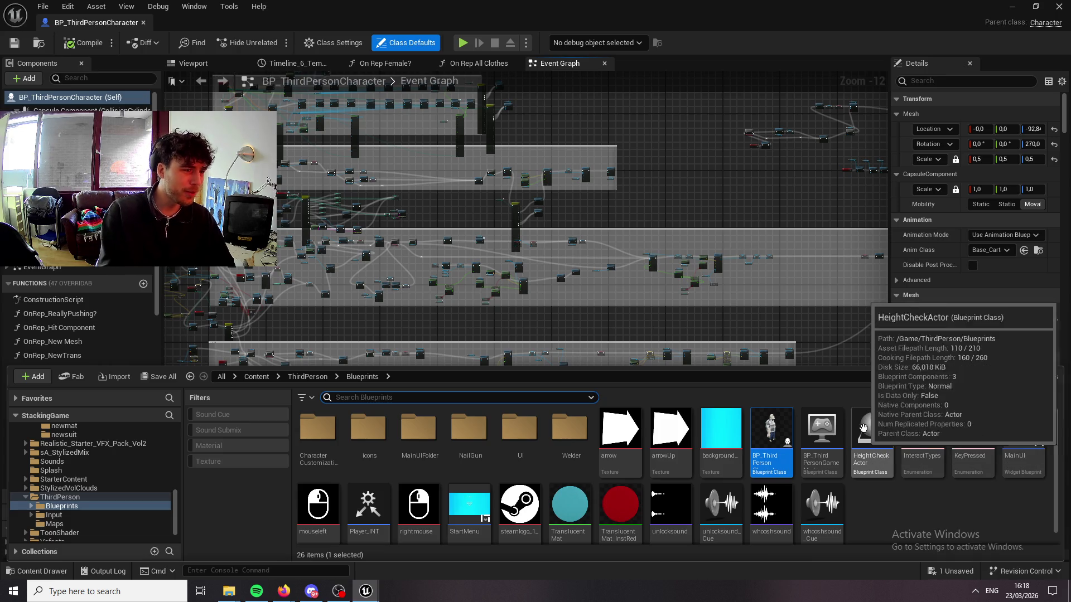
click(709, 311)
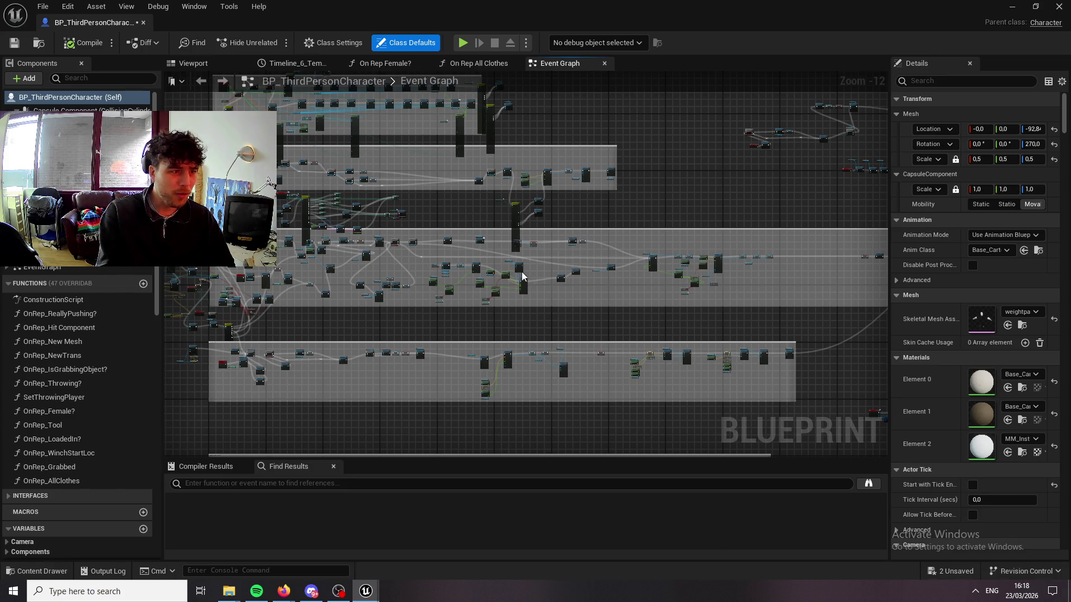
Pan over a couple more node groups, then close the BP_ThirdPersonCharacter editor.
mouse_move(651, 170)
mouse_down()
mouse_move(949, 178)
mouse_move(915, 242)
mouse_up()
mouse_move(697, 130)
mouse_down()
mouse_move(641, 163)
mouse_move(541, 324)
mouse_up()
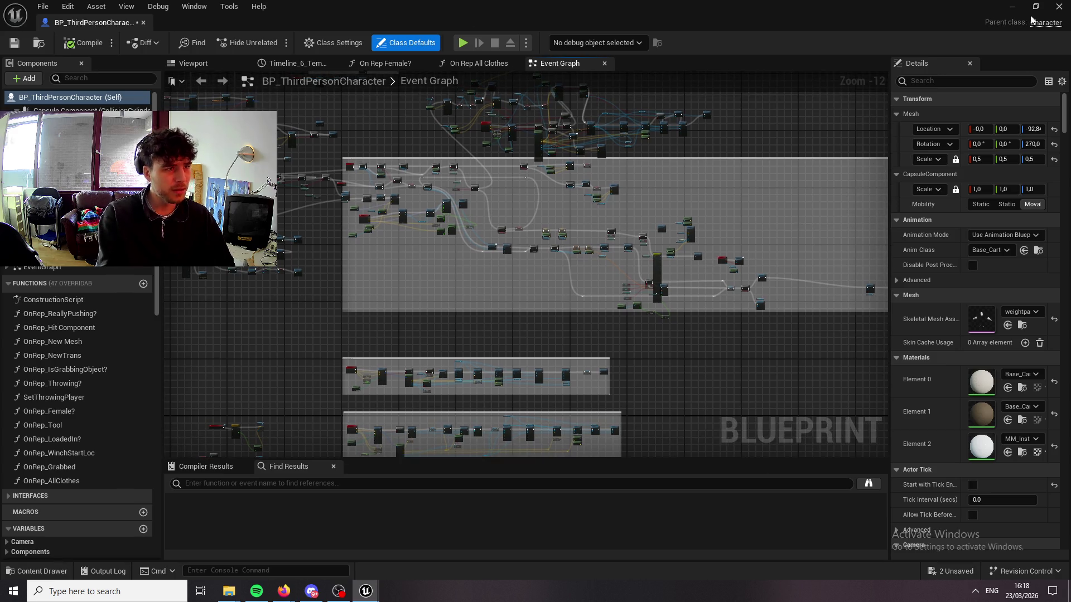
click(1058, 6)
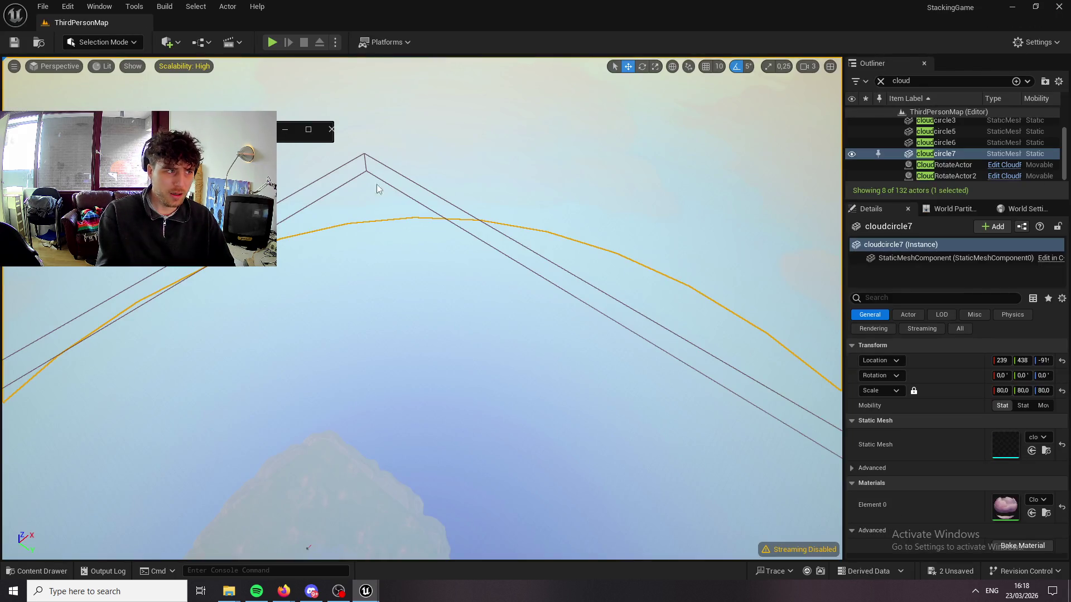
Save all modified assets with File > Save All and frame cloudcircle7 with F.
click(43, 6)
click(83, 153)
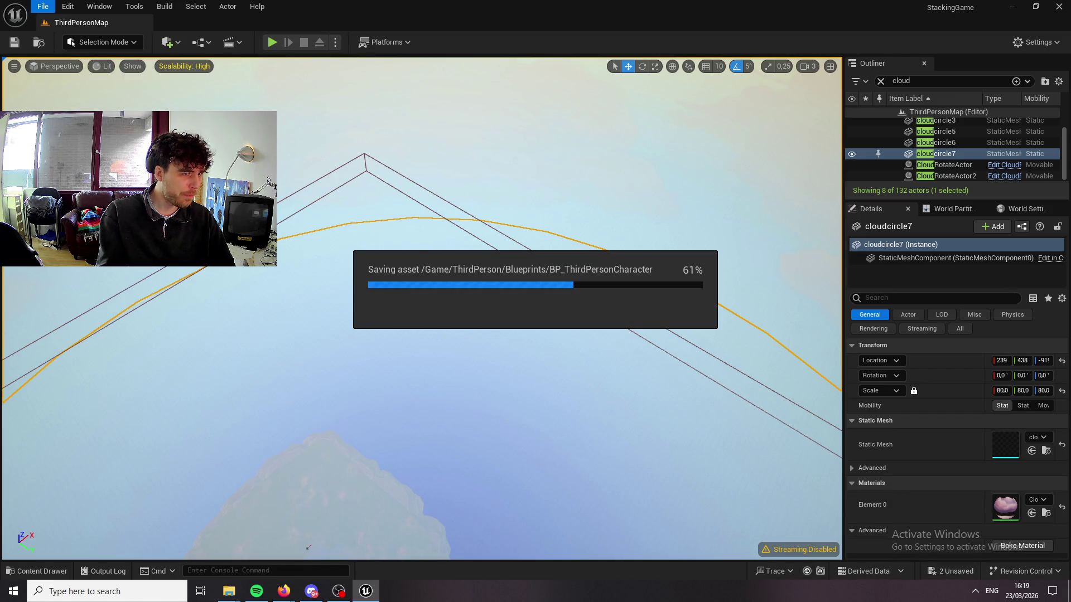
key(f)
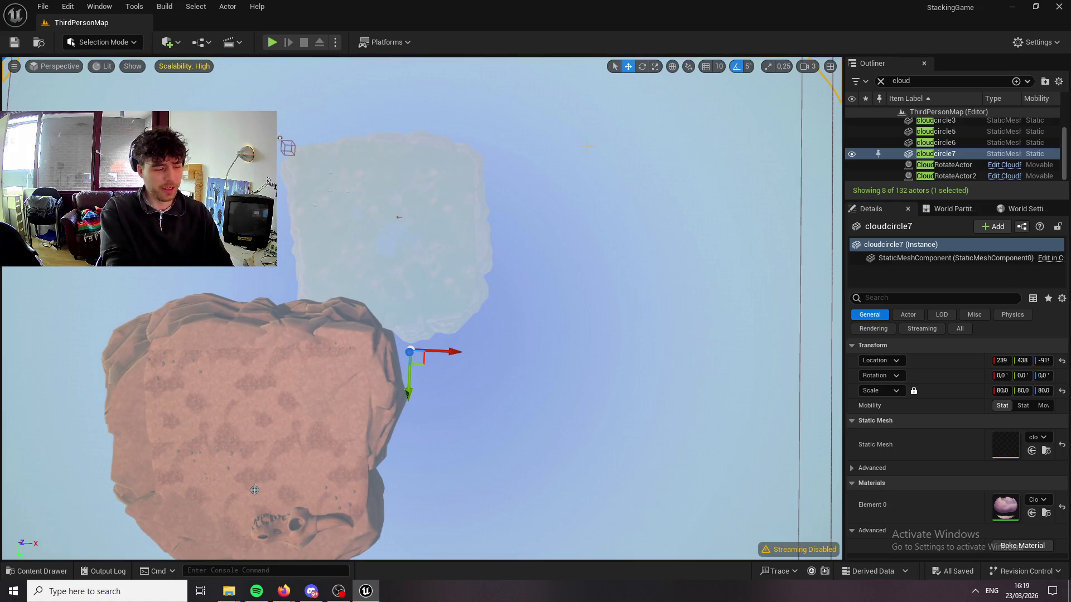
Dolly toward the cloud rock and tilt the view down onto the purple-flowered grassy hill.
scroll(255, 490, up, 3)
drag(395, 404, 395, 499)
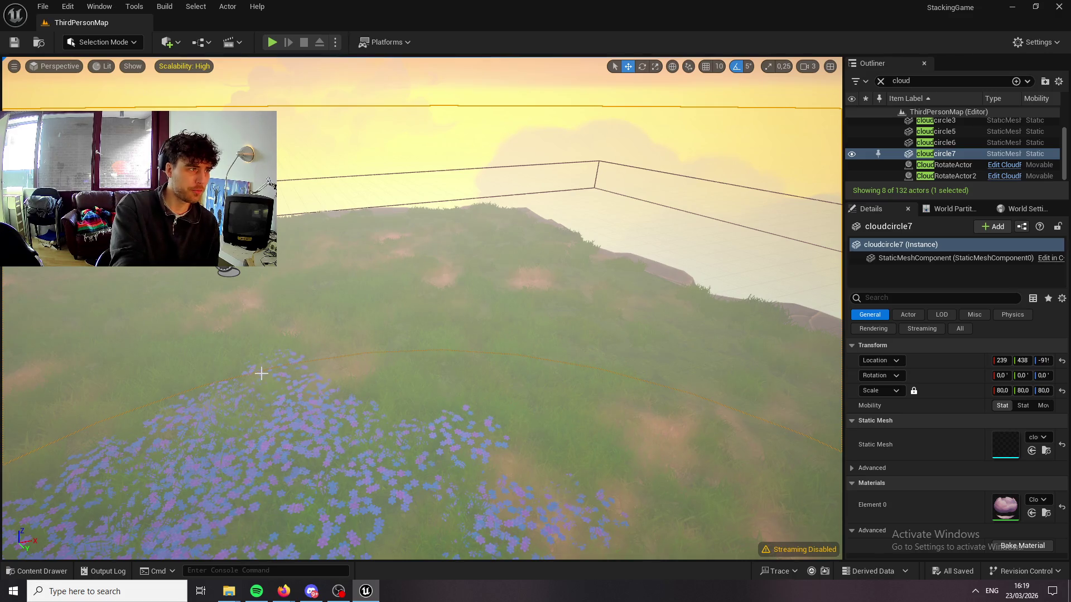
Pull the camera back and pitch it up to frame the floating island against the sunset sky.
drag(261, 373, 254, 374)
scroll(375, 540, down, 5)
scroll(375, 540, down, 8)
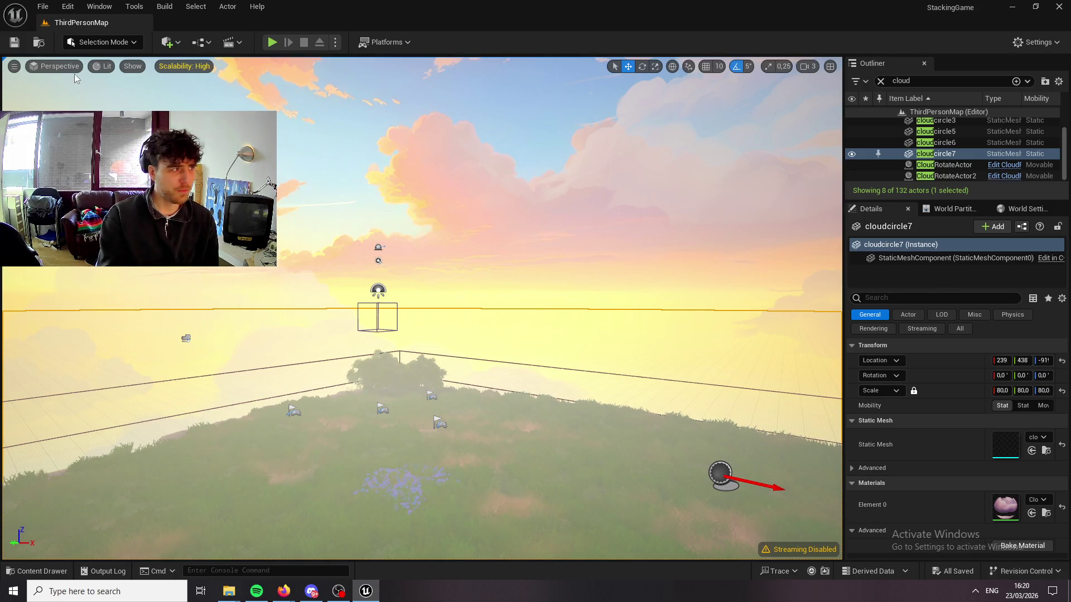
mouse_move(396, 457)
mouse_down()
mouse_move(390, 357)
mouse_move(394, 463)
mouse_move(394, 435)
mouse_move(413, 441)
mouse_move(410, 352)
mouse_move(411, 413)
mouse_move(412, 379)
mouse_move(416, 402)
mouse_move(405, 399)
mouse_move(495, 261)
mouse_up()
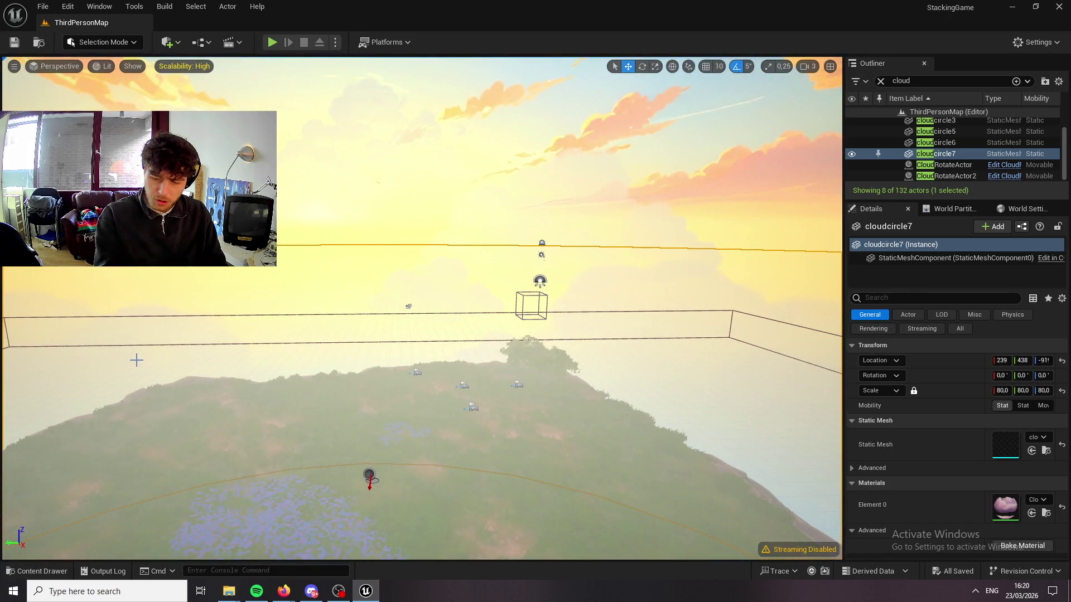